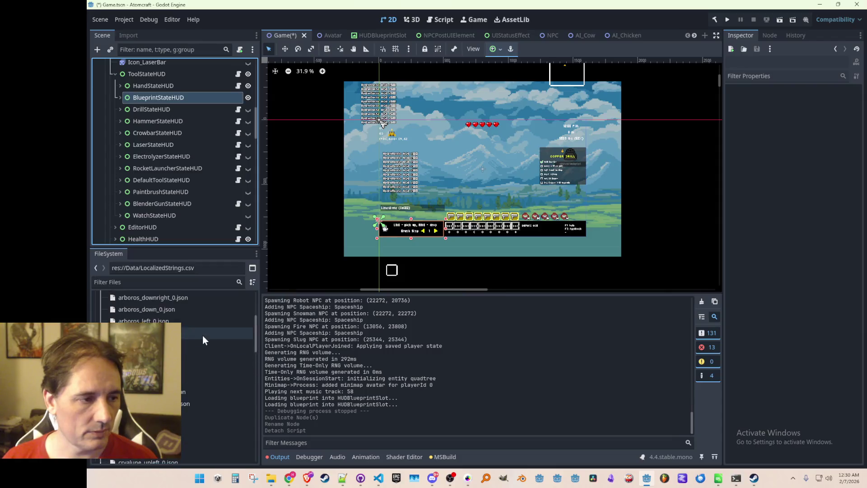
Step: Find the ToolStateHUD node and open its script, then return to Godot
{"action": "left_click", "coordinate": [171, 345]}
{"action": "scroll", "coordinate": [191, 348], "scroll_direction": "down", "scroll_amount": 5}
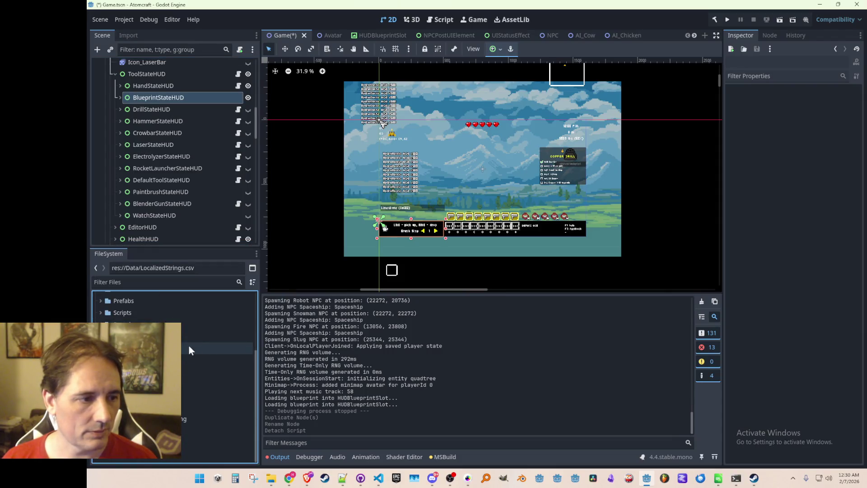
{"action": "scroll", "coordinate": [173, 359], "scroll_direction": "down", "scroll_amount": 5}
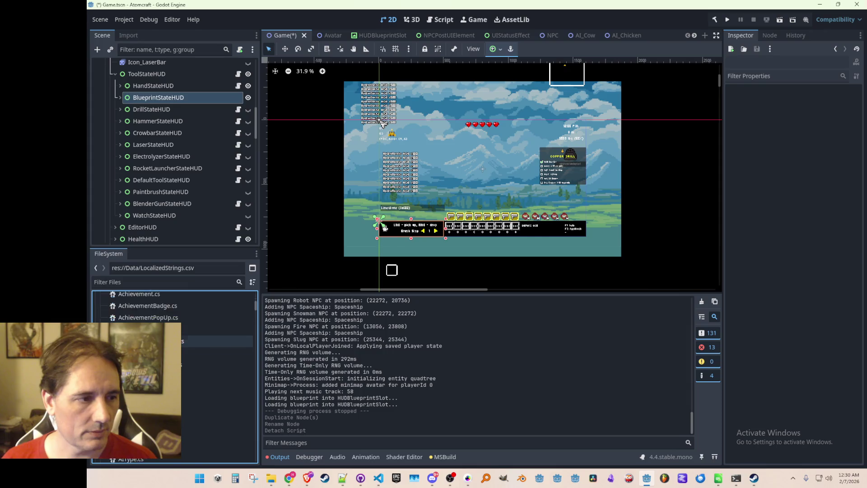
{"action": "scroll", "coordinate": [213, 340], "scroll_direction": "down", "scroll_amount": 10}
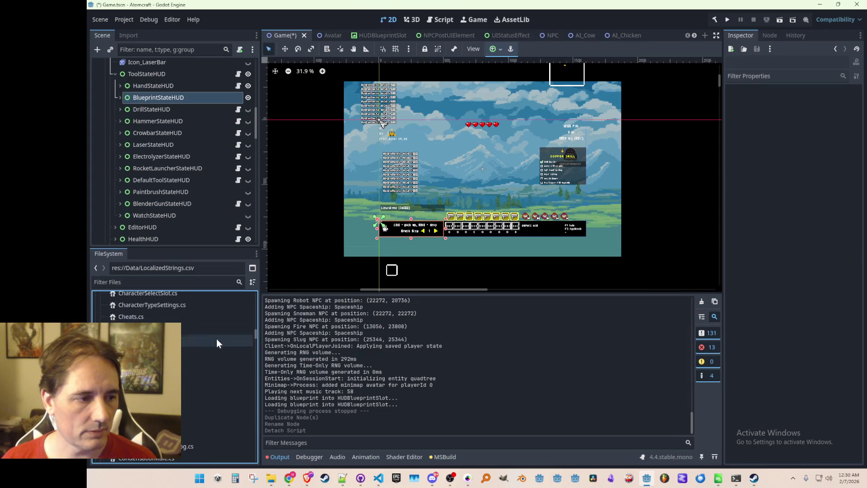
{"action": "scroll", "coordinate": [218, 352], "scroll_direction": "down", "scroll_amount": 10}
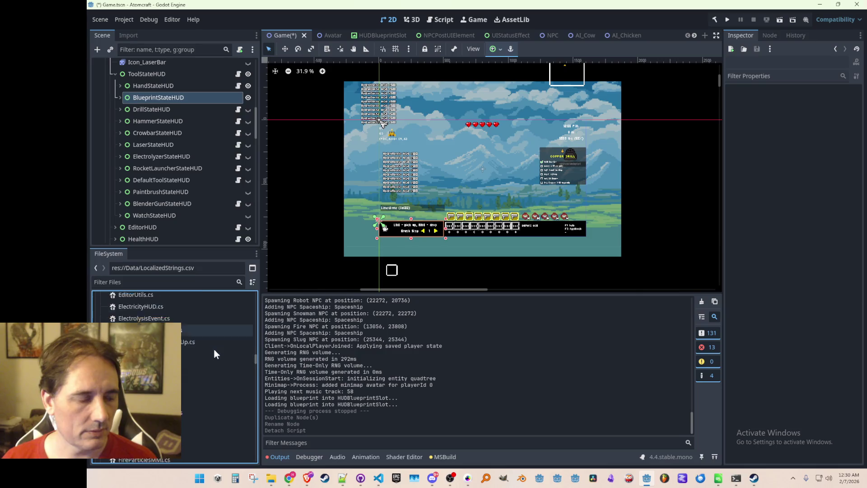
{"action": "left_click", "coordinate": [238, 73]}
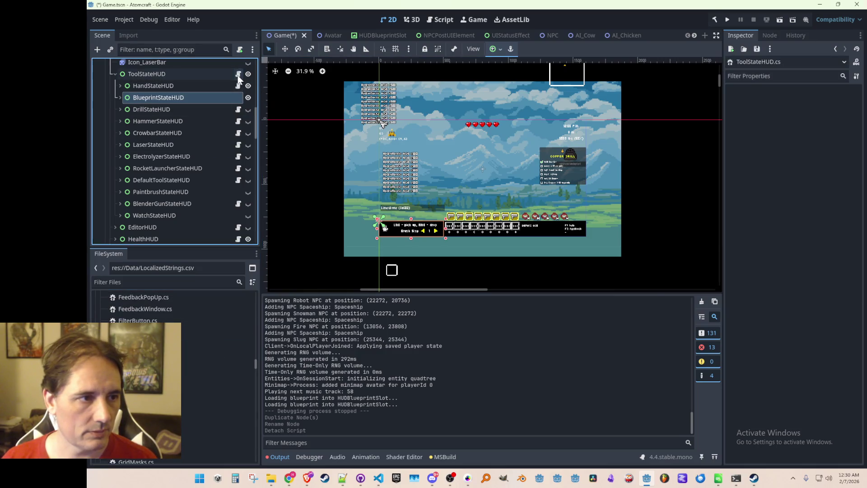
{"action": "left_click", "coordinate": [310, 6]}
Step: Locate ToolStateHUD.cs in the FileSystem dock and start duplicating it
{"action": "scroll", "coordinate": [171, 361], "scroll_direction": "down", "scroll_amount": 10}
{"action": "scroll", "coordinate": [195, 360], "scroll_direction": "down", "scroll_amount": 15}
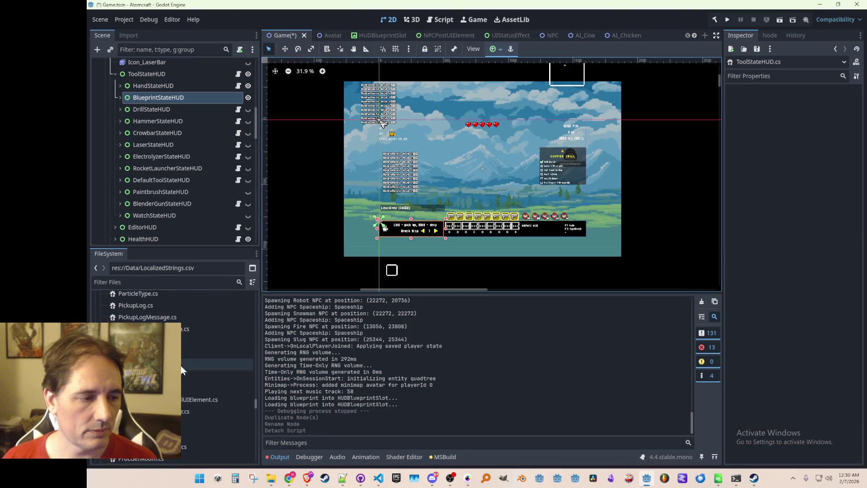
{"action": "scroll", "coordinate": [195, 360], "scroll_direction": "down", "scroll_amount": 5}
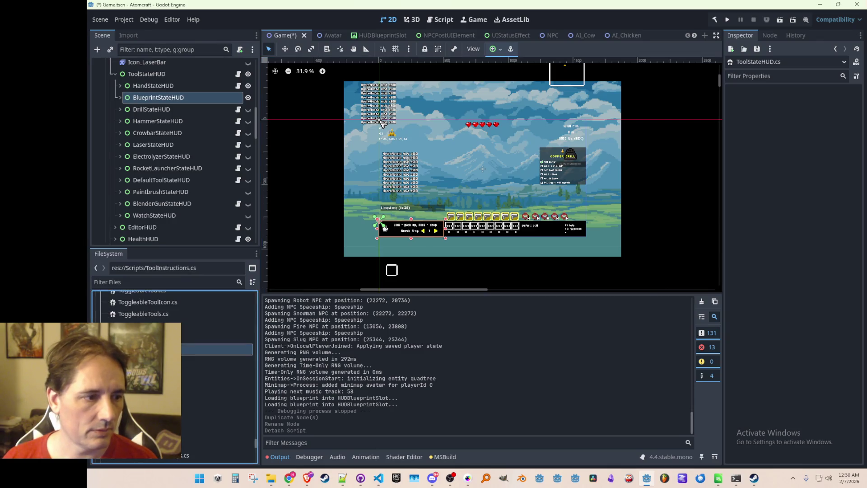
{"action": "right_click", "coordinate": [184, 360]}
{"action": "left_click", "coordinate": [207, 385]}
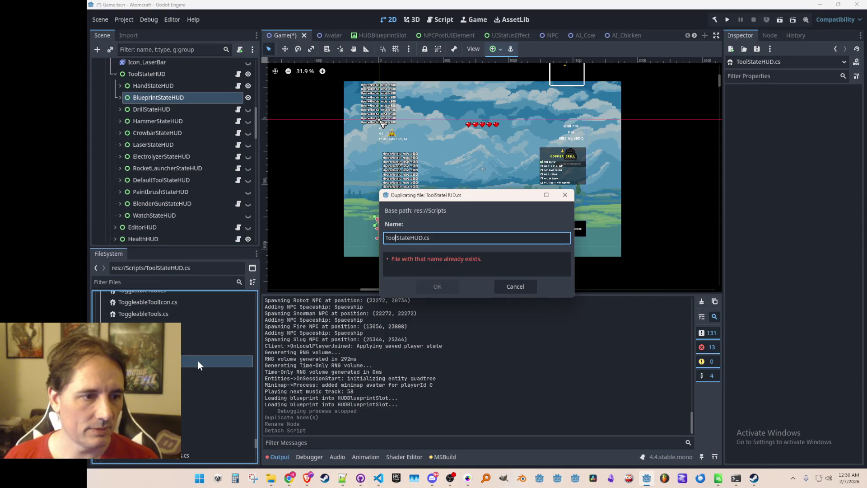
Step: Name the duplicate BlueprintStateHUD.cs and select the new file in the Scripts folder
{"action": "key", "text": "BackSpace"}
{"action": "key", "text": "BackSpace"}
{"action": "key", "text": "BackSpace"}
{"action": "type", "text": "Blueprint"}
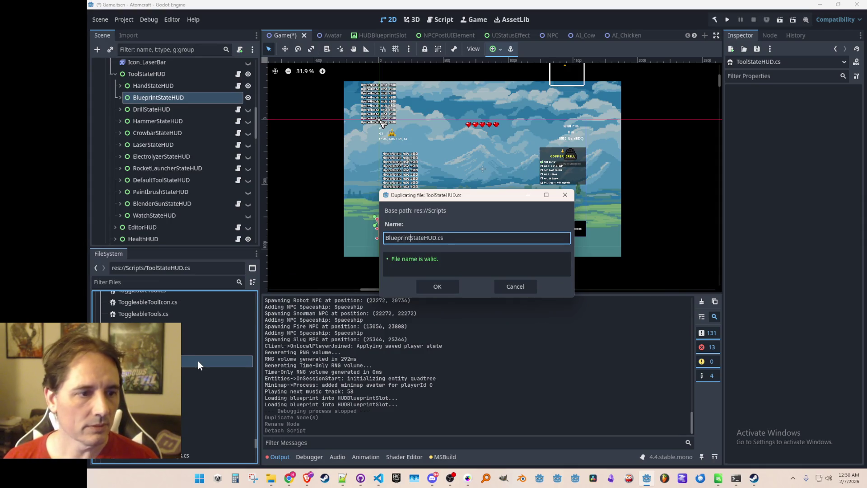
{"action": "key", "text": "shift+Home"}
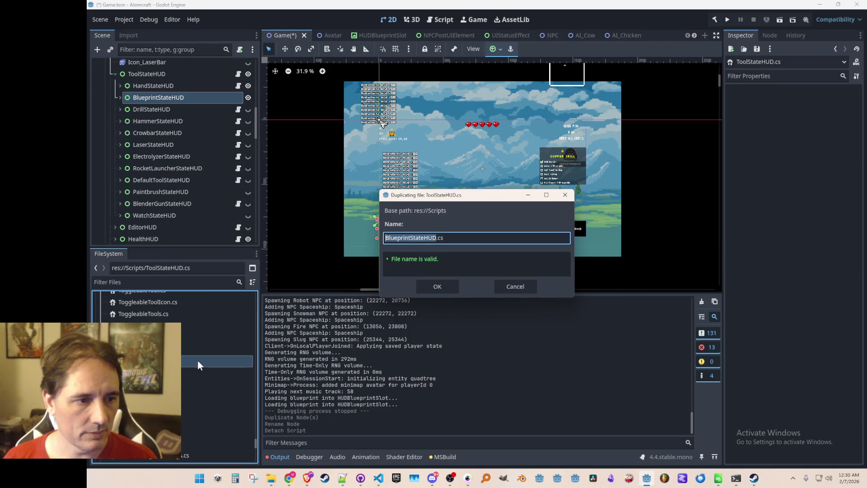
{"action": "key", "text": "Return"}
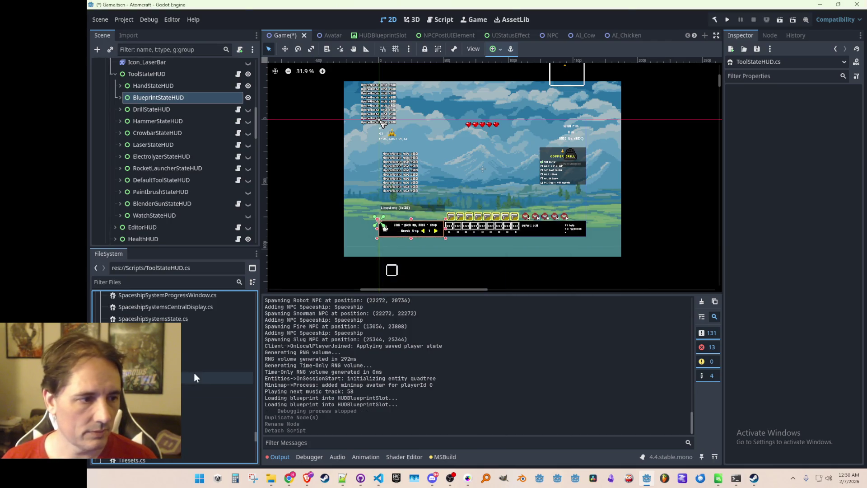
{"action": "mouse_move", "coordinate": [256, 428]}
{"action": "left_mouse_down"}
{"action": "mouse_move", "coordinate": [261, 321]}
{"action": "mouse_move", "coordinate": [261, 330]}
{"action": "left_mouse_up"}
{"action": "left_click", "coordinate": [198, 342]}
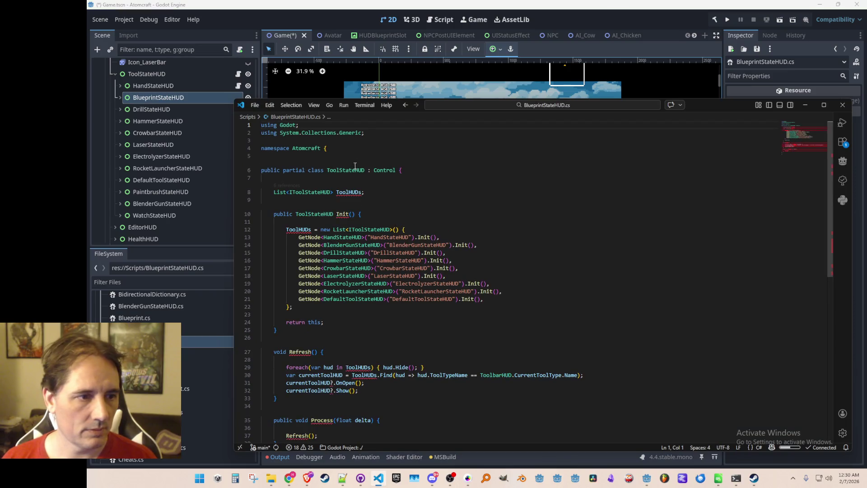
Step: Rename the ToolStateHUD class and return type to BlueprintStateHUD on lines 6 and 10
{"action": "double_click", "coordinate": [355, 171]}
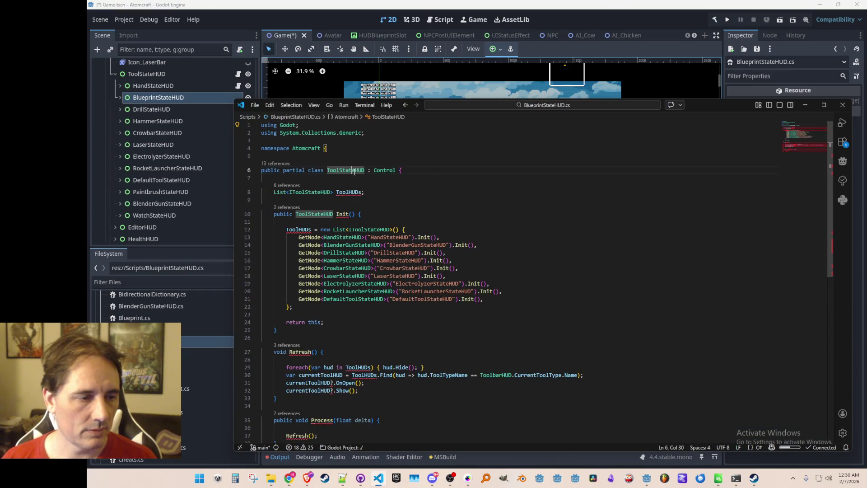
{"action": "type", "text": "BlueprintStateHUD"}
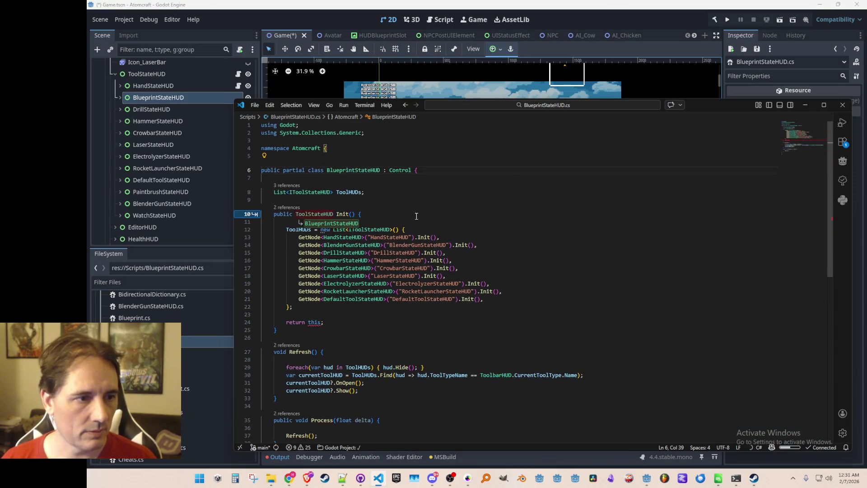
{"action": "key", "text": "Escape"}
{"action": "double_click", "coordinate": [315, 214]}
{"action": "type", "text": "BlueprintStateHUD"}
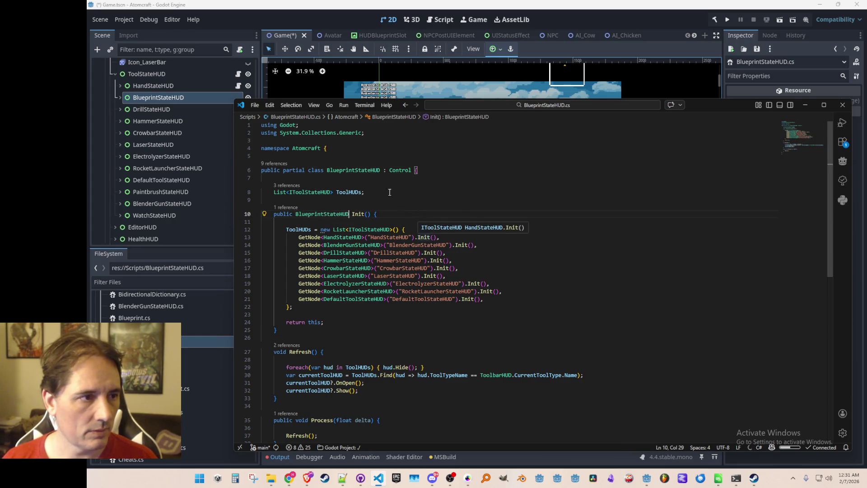
Step: Open BlueprintStateHUD.cs and replace its contents with the HandStateHUD code
{"action": "left_click", "coordinate": [236, 84]}
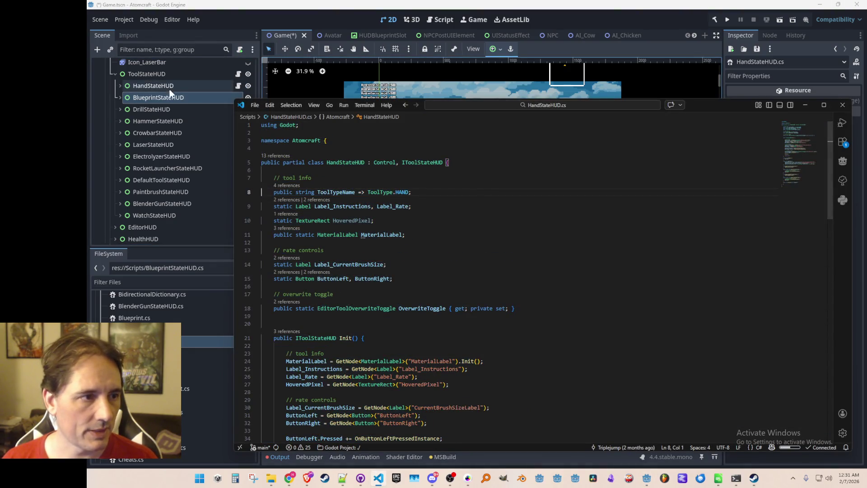
{"action": "left_click", "coordinate": [234, 98]}
{"action": "double_click", "coordinate": [194, 342]}
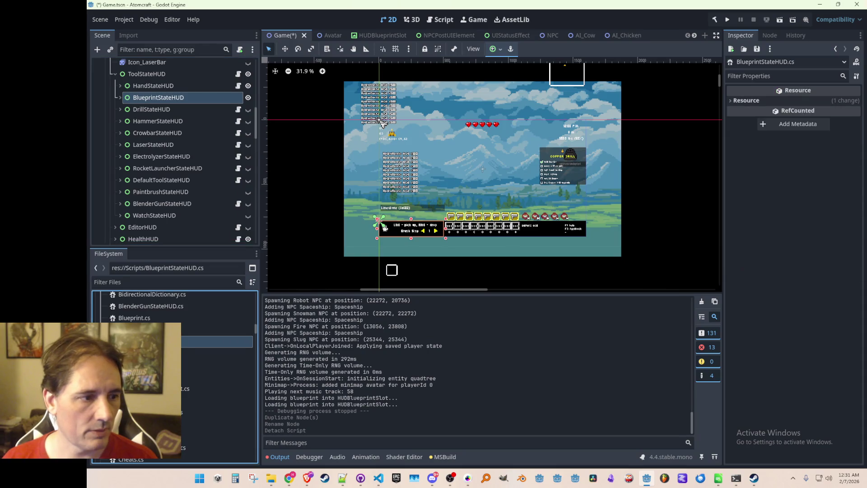
{"action": "key", "text": "ctrl+v"}
Step: Rename the pasted HandStateHUD class to BlueprintStateHUD and save
{"action": "scroll", "coordinate": [490, 219], "scroll_direction": "up", "scroll_amount": 15}
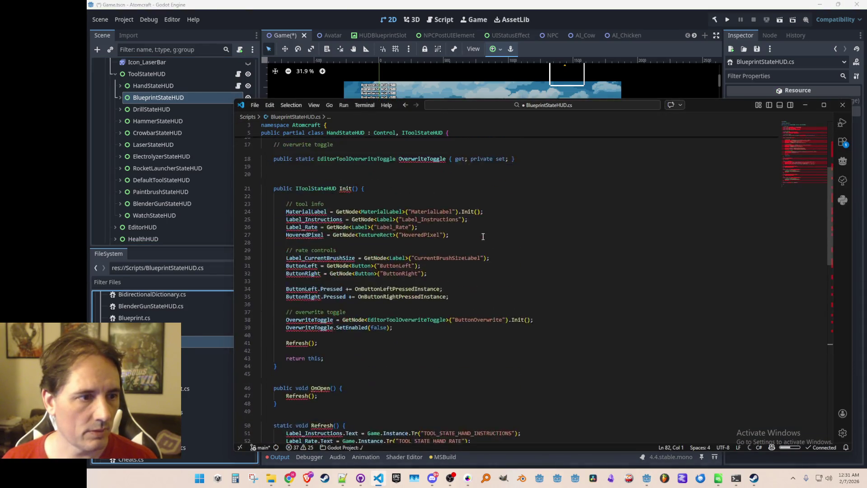
{"action": "left_click_drag", "start_coordinate": [339, 162], "coordinate": [327, 162]}
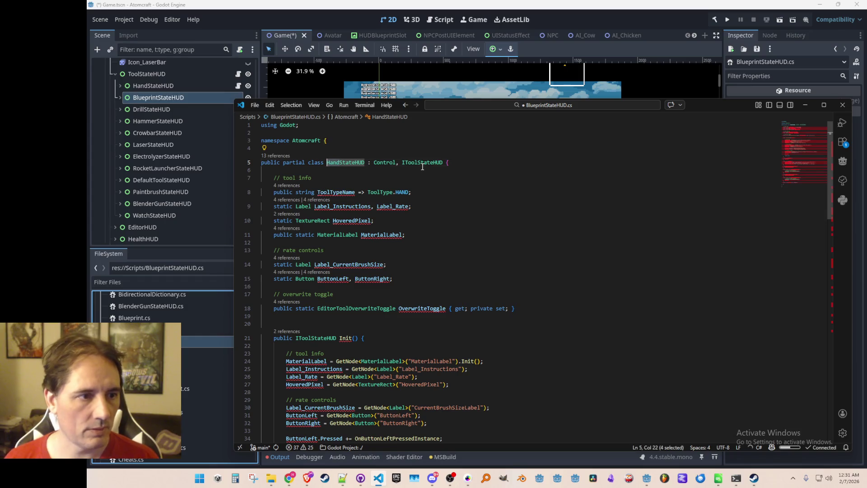
{"action": "type", "text": "Blueprint"}
{"action": "key", "text": "Escape"}
{"action": "key", "text": "Up"}
{"action": "key", "text": "ctrl+s"}
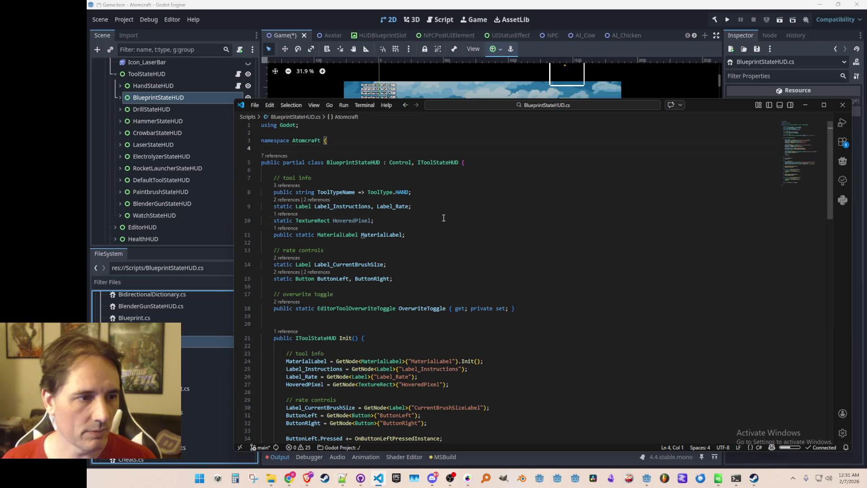
Step: Change the tool type from ToolType.HAND to ToolType.BLUEPRINT and save
{"action": "left_click", "coordinate": [488, 223]}
{"action": "double_click", "coordinate": [402, 192]}
{"action": "type", "text": "BL"}
{"action": "key", "text": "Return"}
{"action": "key", "text": "Up"}
{"action": "key", "text": "ctrl+s"}
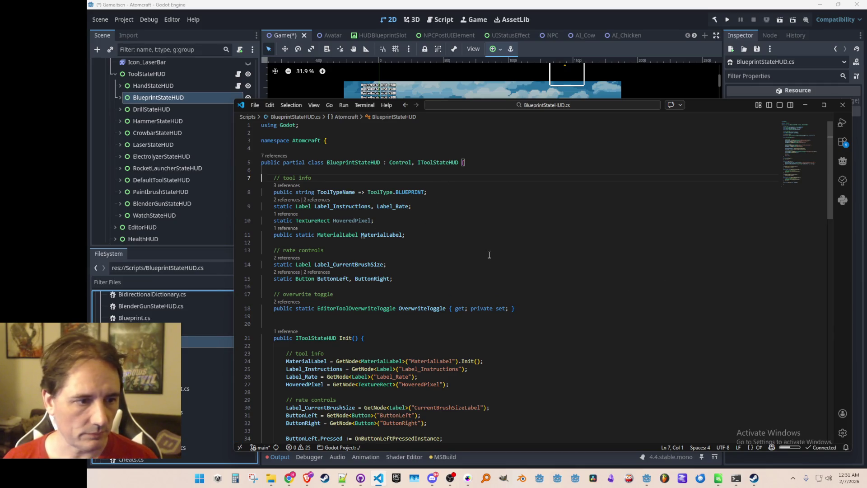
Step: Glance at the Godot editor, then return to the BlueprintStateHUD.cs code
{"action": "left_click", "coordinate": [348, 20]}
{"action": "scroll", "coordinate": [420, 228], "scroll_direction": "up", "scroll_amount": 2}
{"action": "scroll", "coordinate": [420, 228], "scroll_direction": "up", "scroll_amount": 3}
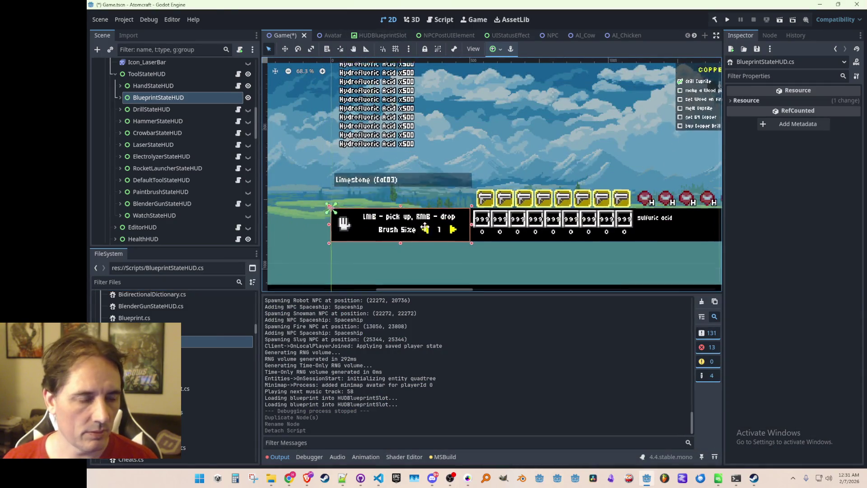
{"action": "scroll", "coordinate": [418, 206], "scroll_direction": "down", "scroll_amount": 1}
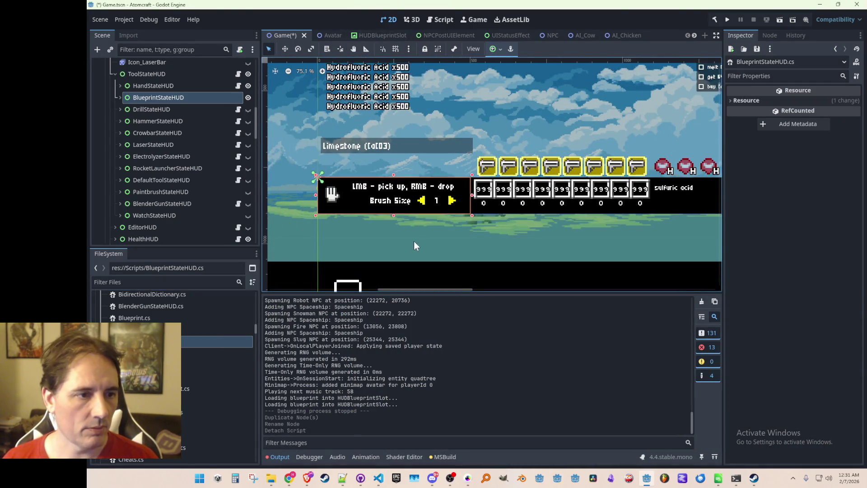
{"action": "key", "text": "alt+Tab"}
{"action": "scroll", "coordinate": [518, 276], "scroll_direction": "down", "scroll_amount": 10}
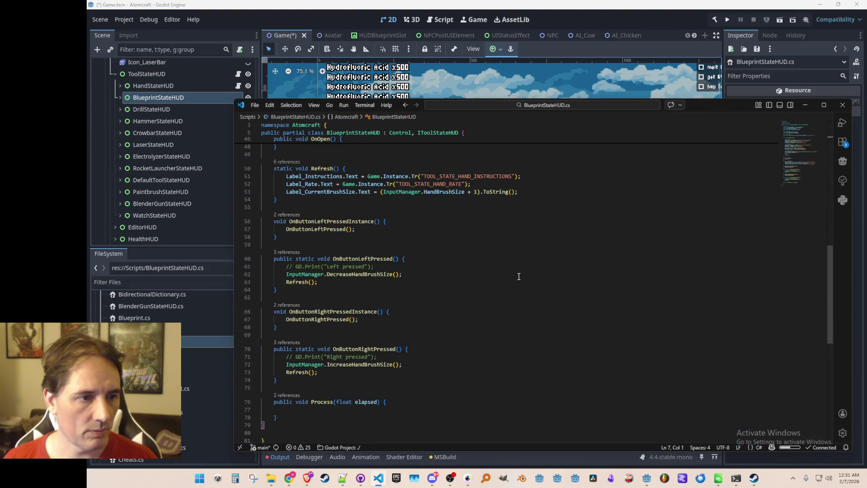
Step: Switch Refresh's keys to TOOL_STATE_BLUEPRINT_INSTRUCTIONS and TOOL_STATE_BLUEPRINT_ROTATION
{"action": "scroll", "coordinate": [519, 276], "scroll_direction": "up", "scroll_amount": 4}
{"action": "left_click", "coordinate": [469, 277]}
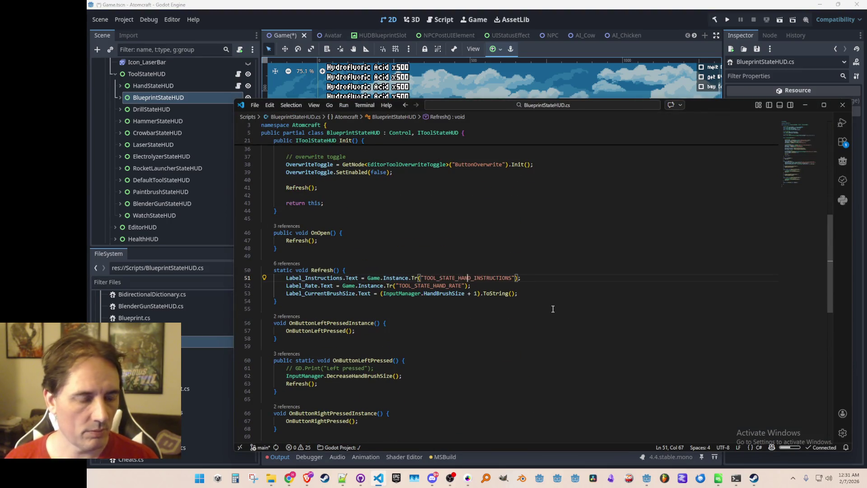
{"action": "key", "text": "BackSpace"}
{"action": "key", "text": "BackSpace"}
{"action": "key", "text": "BackSpace"}
{"action": "type", "text": "B"}
{"action": "key", "text": "Tab"}
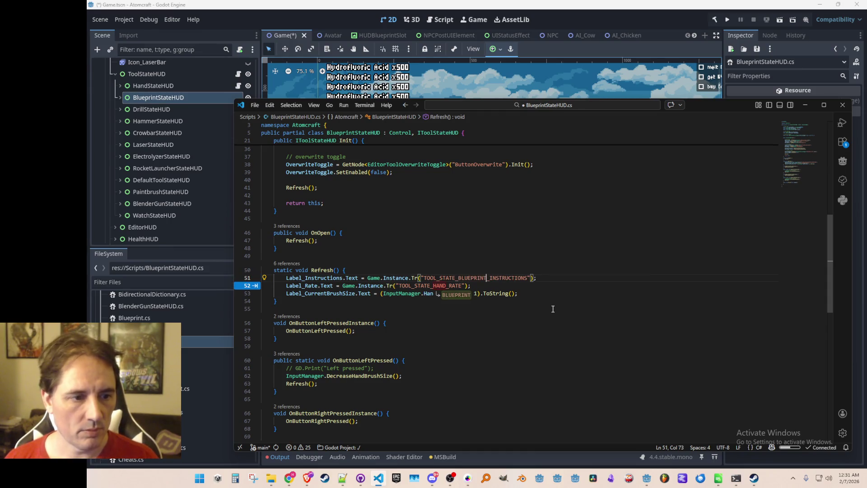
{"action": "key", "text": "Tab"}
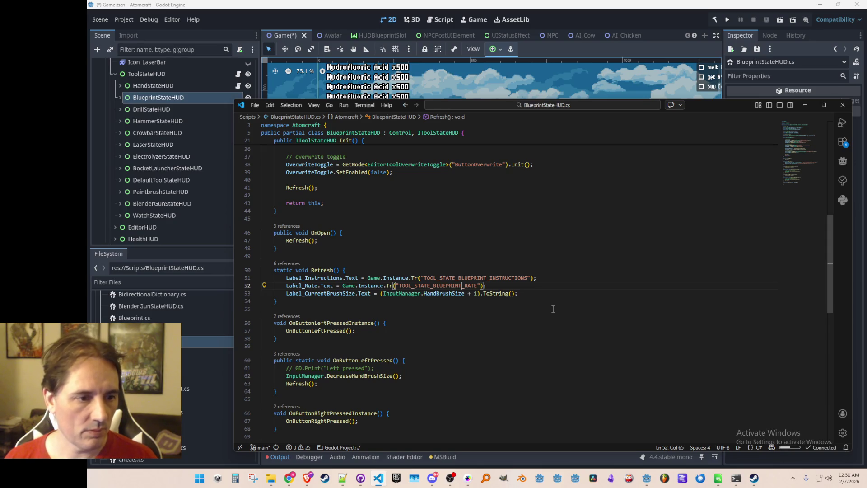
{"action": "key", "text": "Delete"}
{"action": "key", "text": "Delete"}
{"action": "key", "text": "Delete"}
{"action": "type", "text": "C"}
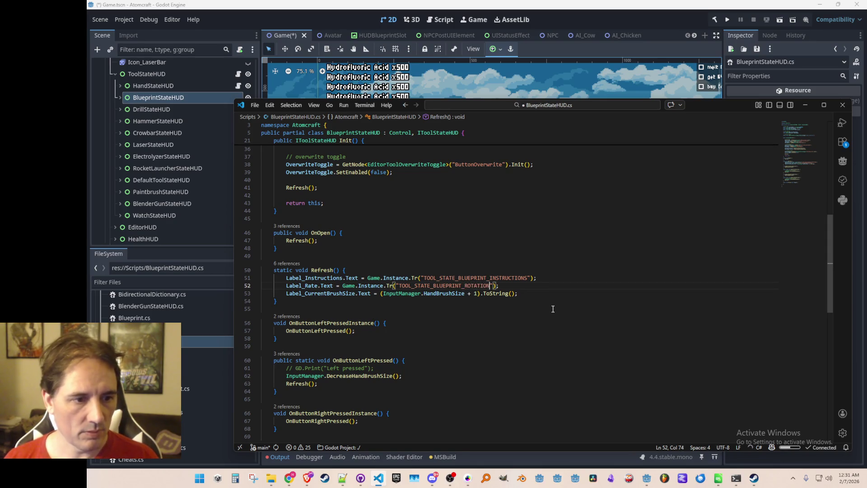
{"action": "key", "text": "Down"}
{"action": "key", "text": "Home"}
{"action": "key", "text": "Home"}
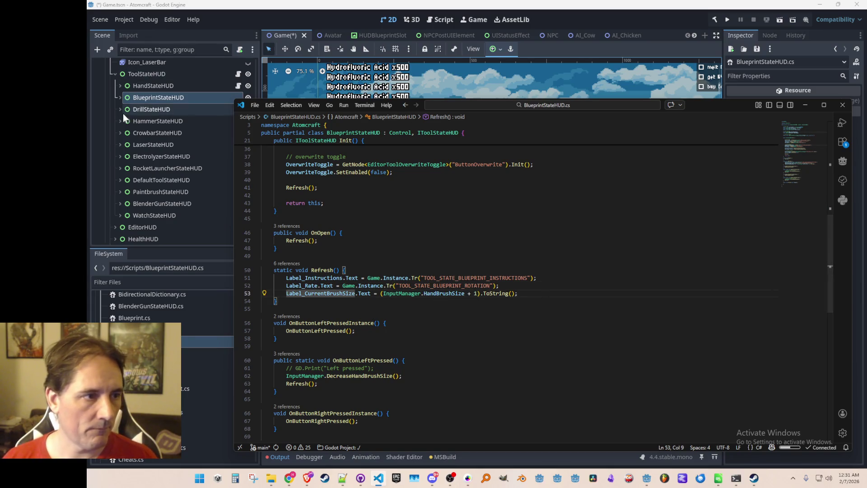
{"action": "left_click", "coordinate": [119, 98]}
Step: Browse the BlueprintStateHUD child nodes and select Label_Rate's Brush Size text
{"action": "left_click", "coordinate": [179, 122]}
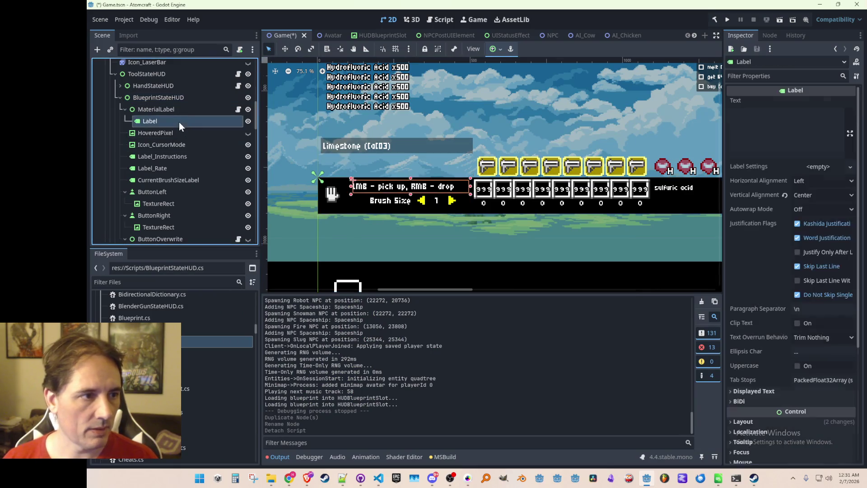
{"action": "left_click", "coordinate": [186, 100]}
{"action": "left_click", "coordinate": [183, 110]}
{"action": "left_click", "coordinate": [179, 121]}
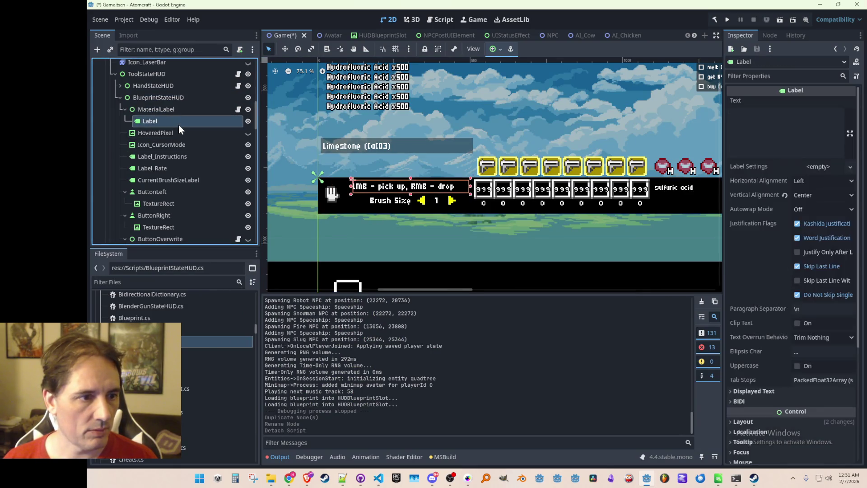
{"action": "left_click", "coordinate": [174, 133]}
{"action": "left_click", "coordinate": [173, 121]}
{"action": "left_click", "coordinate": [126, 109]}
{"action": "left_click", "coordinate": [125, 179]}
{"action": "left_click", "coordinate": [124, 192]}
{"action": "left_click", "coordinate": [151, 171]}
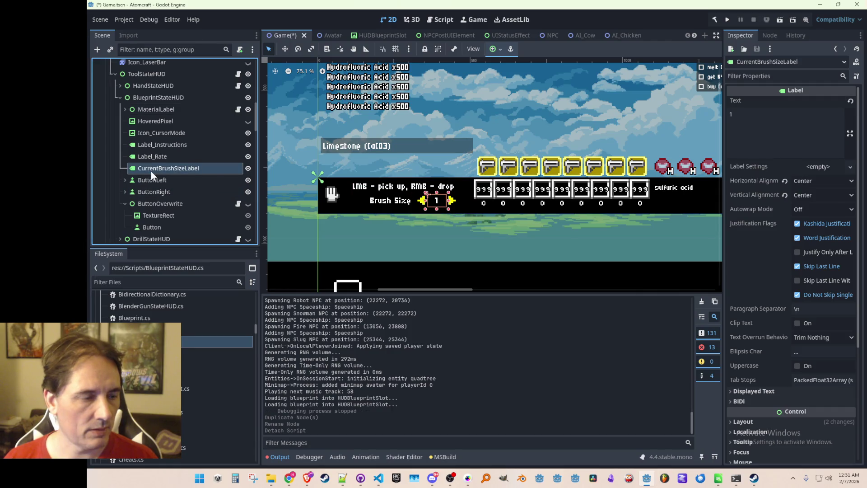
{"action": "left_click", "coordinate": [170, 154]}
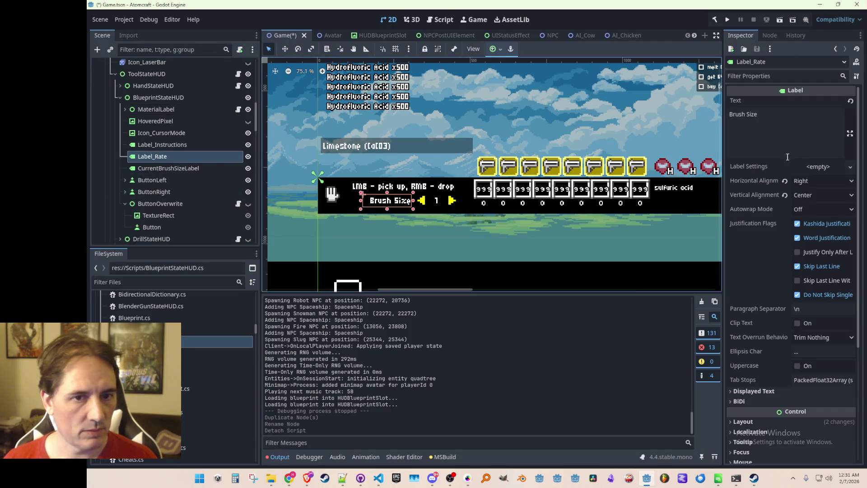
{"action": "left_click_drag", "start_coordinate": [763, 114], "coordinate": [681, 120]}
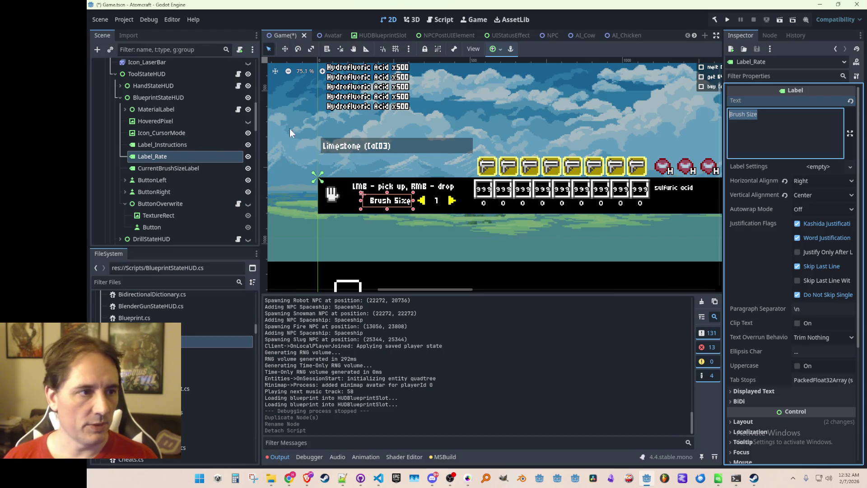
Step: Hide HandStateHUD, set Label_Rate's text to 'Rotation:' and save the scene
{"action": "left_click", "coordinate": [248, 85]}
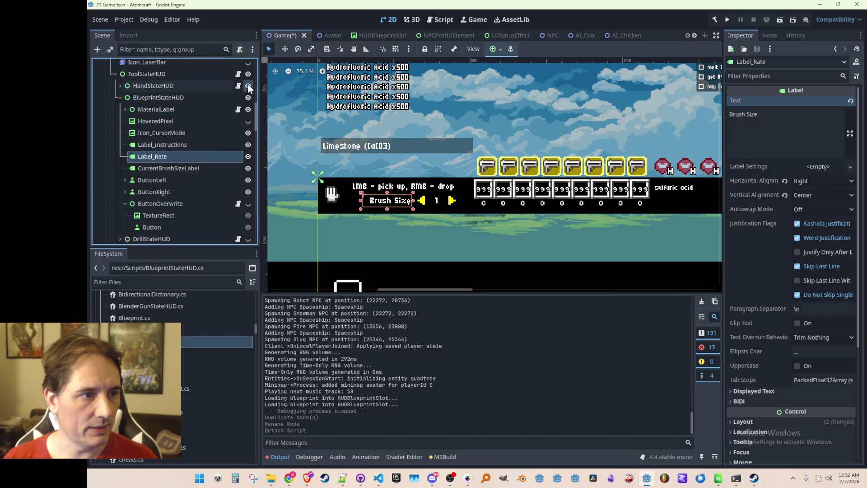
{"action": "left_click", "coordinate": [248, 85]}
{"action": "scroll", "coordinate": [213, 102], "scroll_direction": "down", "scroll_amount": 4}
{"action": "scroll", "coordinate": [212, 102], "scroll_direction": "up", "scroll_amount": 5}
{"action": "left_click", "coordinate": [248, 108]}
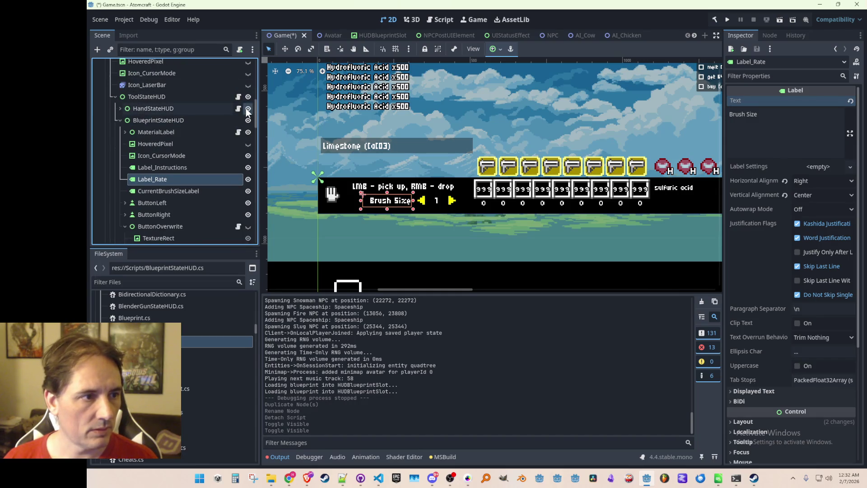
{"action": "left_click", "coordinate": [798, 132]}
{"action": "key", "text": "ctrl+a"}
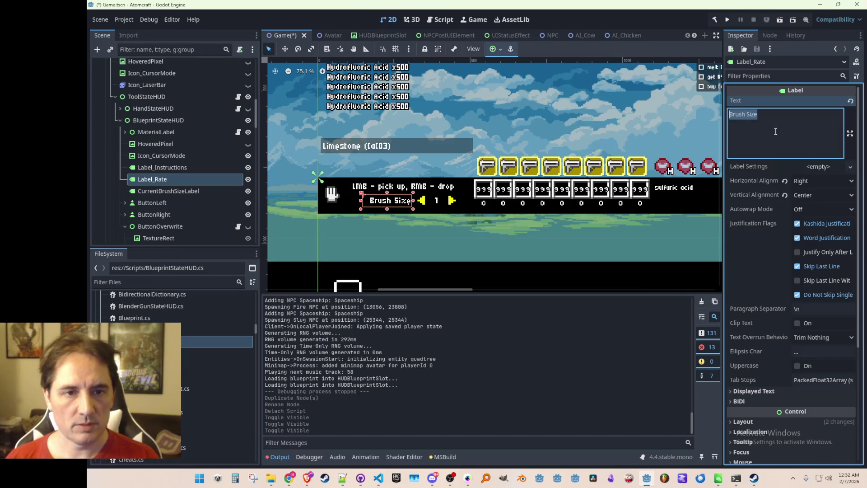
{"action": "type", "text": "Rotation:"}
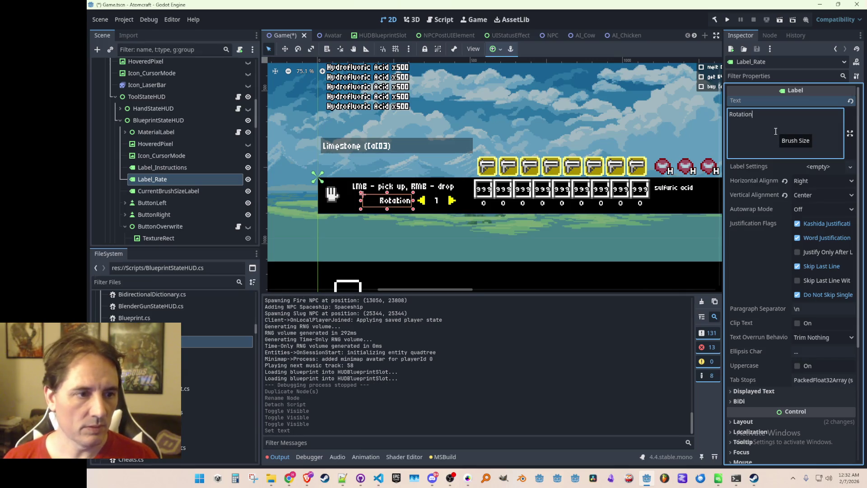
{"action": "key", "text": "ctrl+s"}
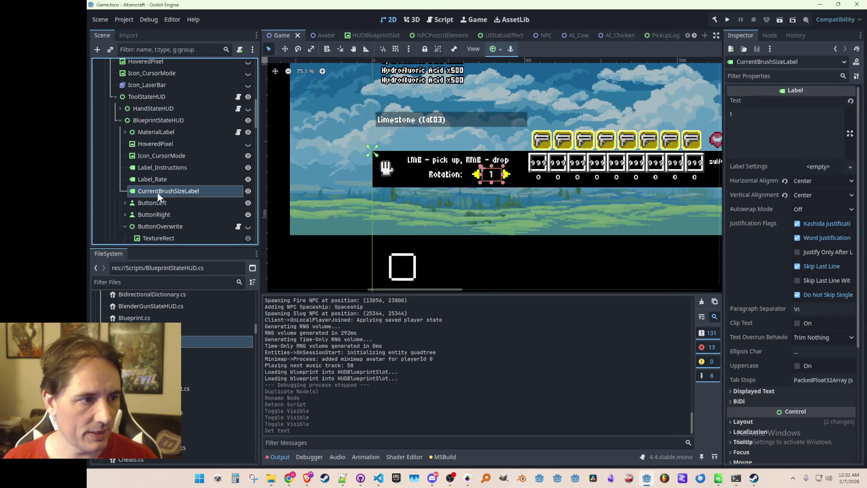
Step: Rename Label_Rate to Label_Rotation and CurrentBrushSizeLabel to CurrentRotationLabel
{"action": "double_click", "coordinate": [155, 180]}
{"action": "left_click", "coordinate": [155, 179]}
{"action": "key", "text": "Delete"}
{"action": "key", "text": "Delete"}
{"action": "key", "text": "Delete"}
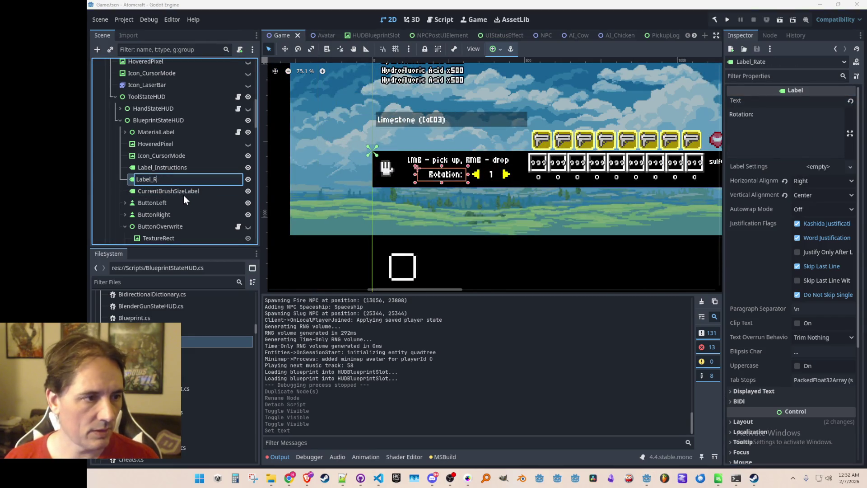
{"action": "type", "text": "otation"}
{"action": "key", "text": "Return"}
{"action": "double_click", "coordinate": [164, 190]}
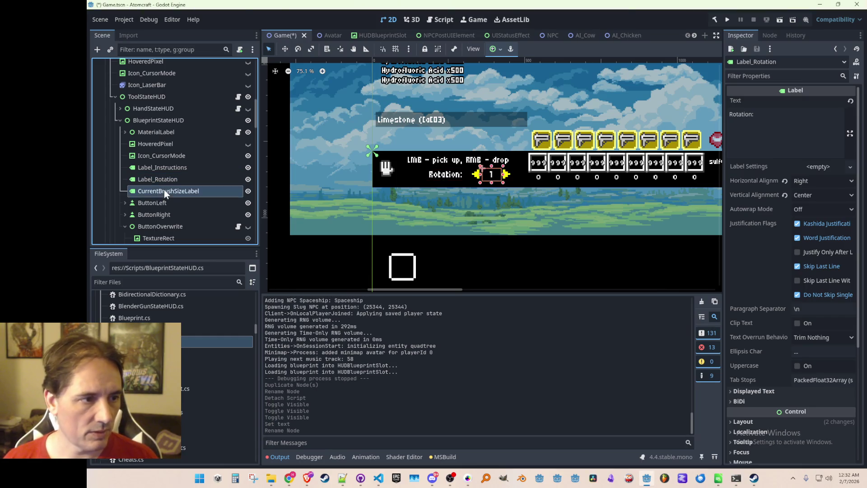
{"action": "left_click", "coordinate": [157, 191]}
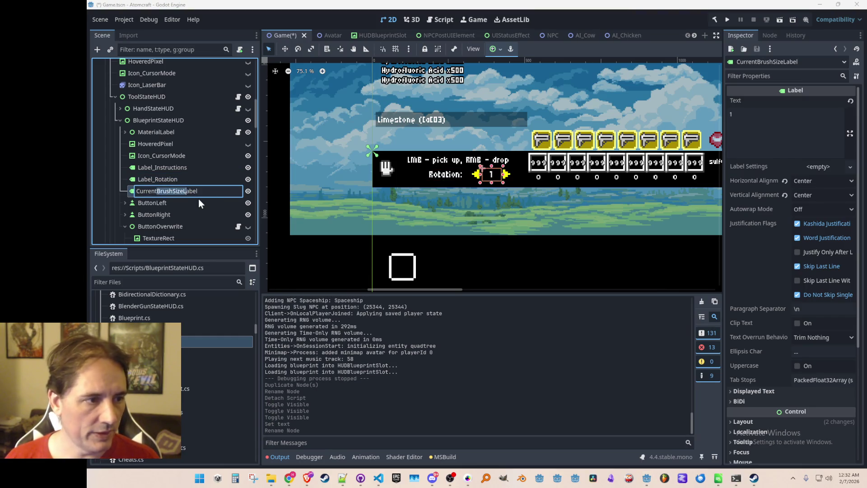
{"action": "type", "text": "Rotation"}
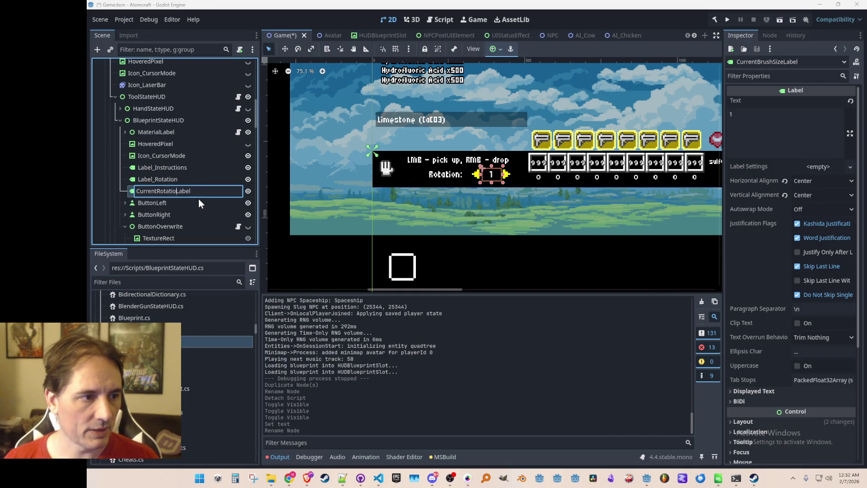
{"action": "key", "text": "Return"}
{"action": "double_click", "coordinate": [208, 191]}
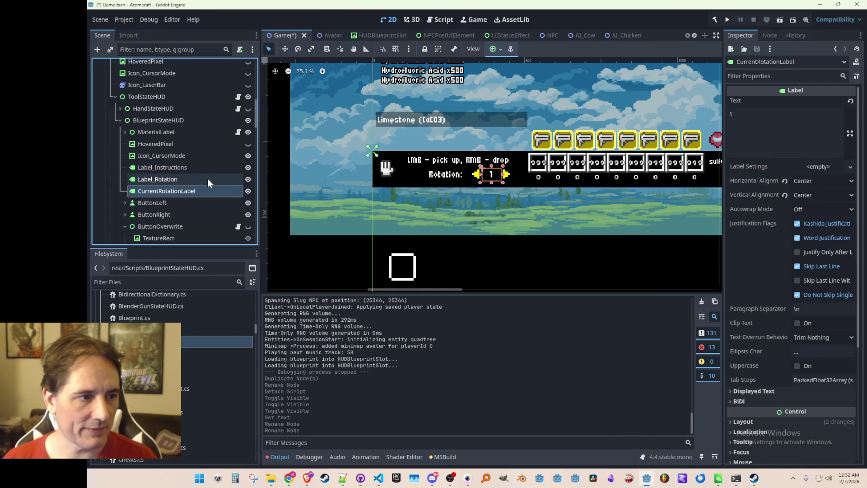
{"action": "key", "text": "Escape"}
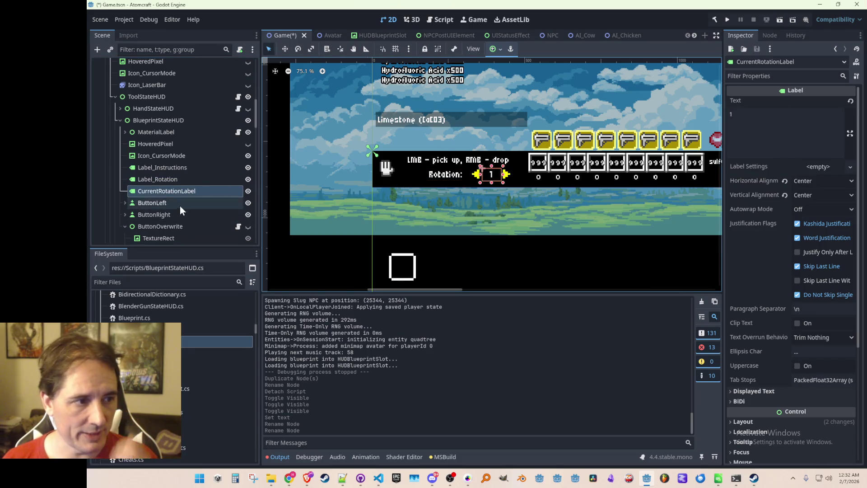
Step: Delete the ButtonLeft and ButtonRight nodes
{"action": "left_click", "coordinate": [178, 204]}
{"action": "left_click", "coordinate": [175, 214], "text": "shift"}
{"action": "key", "text": "Delete"}
{"action": "key", "text": "Return"}
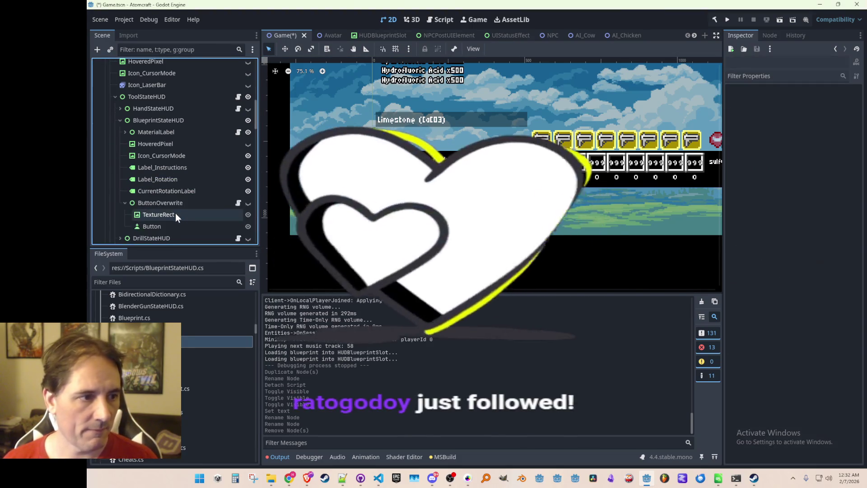
Step: Change CurrentRotationLabel's text from 1 to 'Up' and save Game.tscn
{"action": "left_click", "coordinate": [187, 191]}
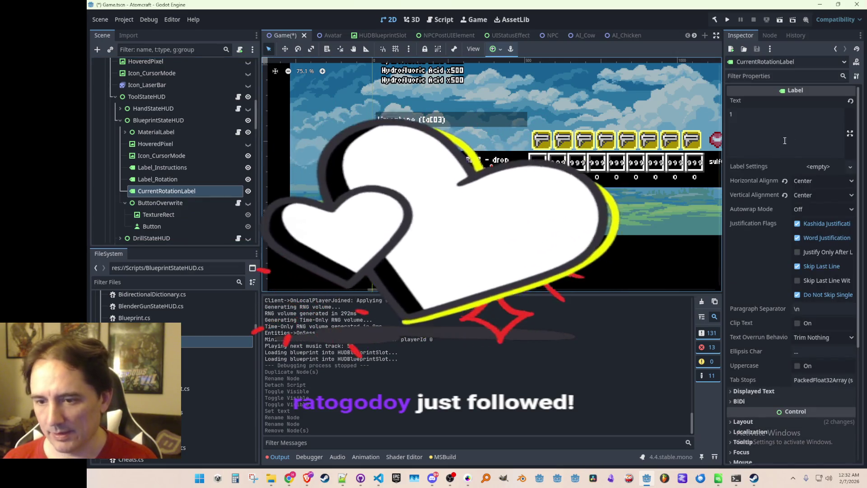
{"action": "left_click", "coordinate": [761, 140]}
{"action": "key", "text": "BackSpace"}
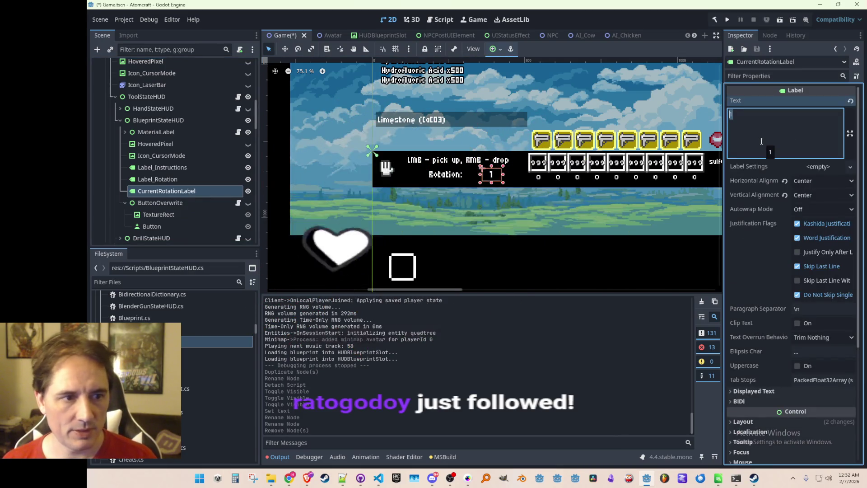
{"action": "type", "text": "Up"}
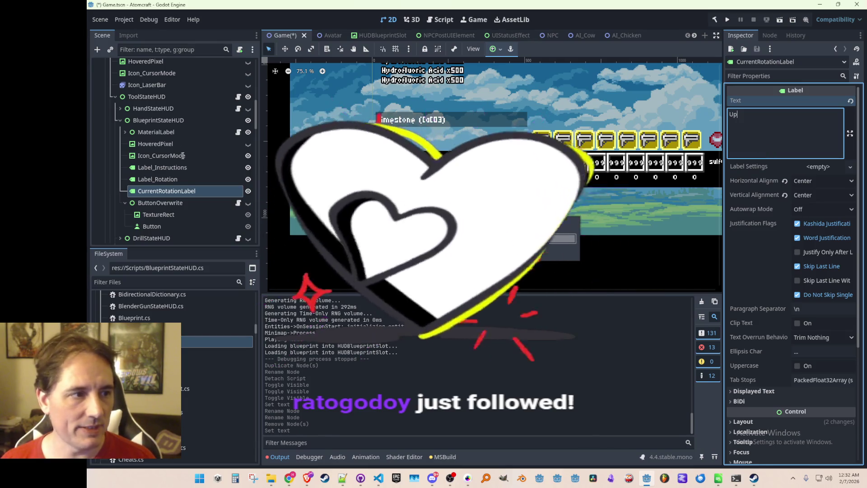
{"action": "left_click", "coordinate": [169, 123]}
{"action": "key", "text": "ctrl+s"}
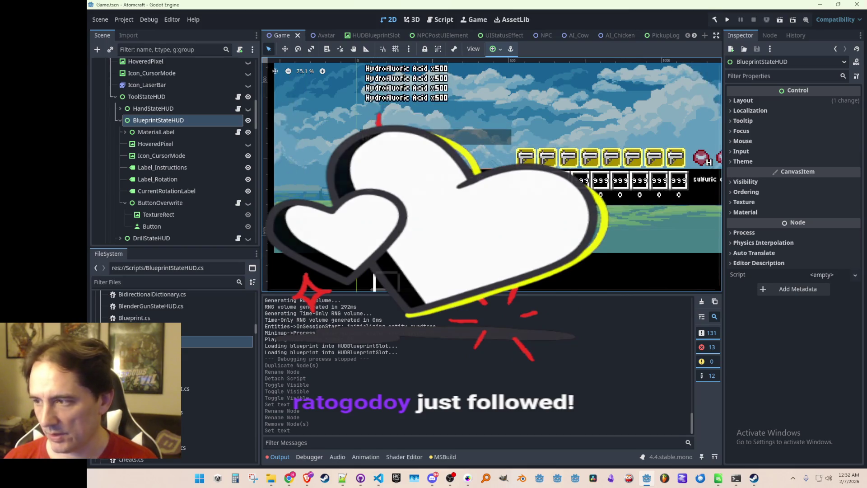
{"action": "scroll", "coordinate": [470, 198], "scroll_direction": "up", "scroll_amount": 2}
{"action": "scroll", "coordinate": [411, 218], "scroll_direction": "up", "scroll_amount": 1}
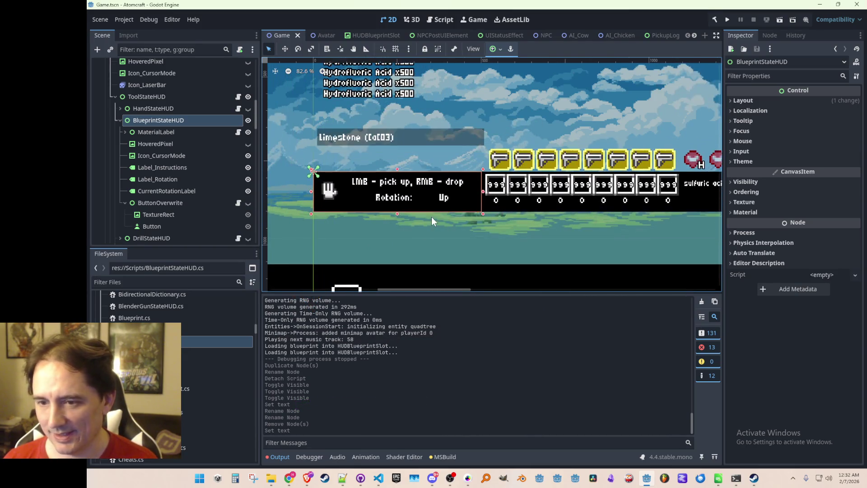
Step: Go through the MaterialLabel, ButtonOverwrite and BlueprintStateHUD nodes to check the HUD's labels
{"action": "left_click", "coordinate": [163, 131]}
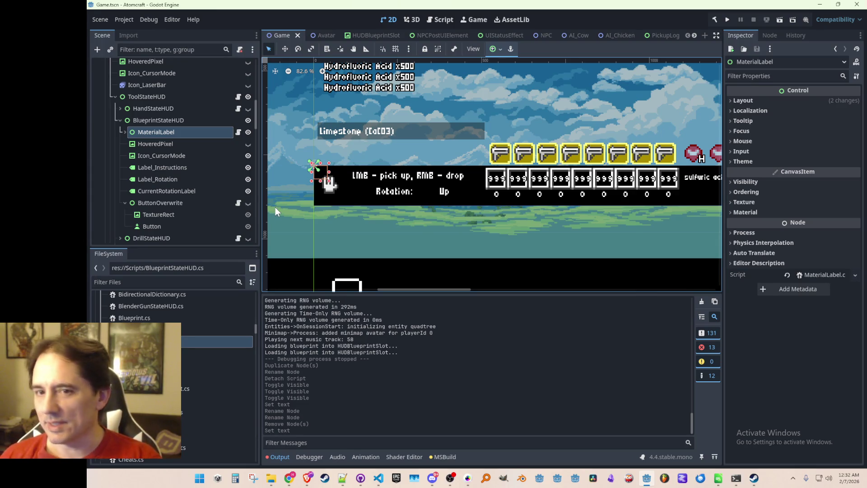
{"action": "left_click", "coordinate": [191, 120]}
{"action": "left_click", "coordinate": [168, 201]}
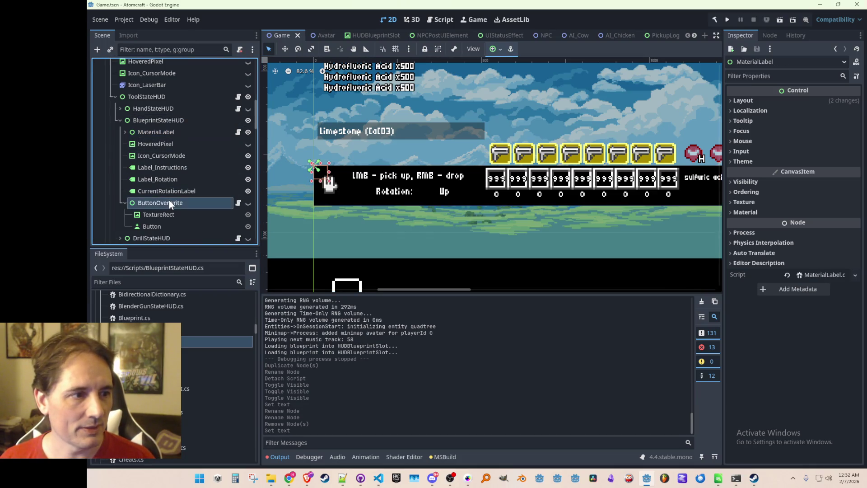
{"action": "left_click", "coordinate": [123, 202]}
{"action": "left_click", "coordinate": [182, 125]}
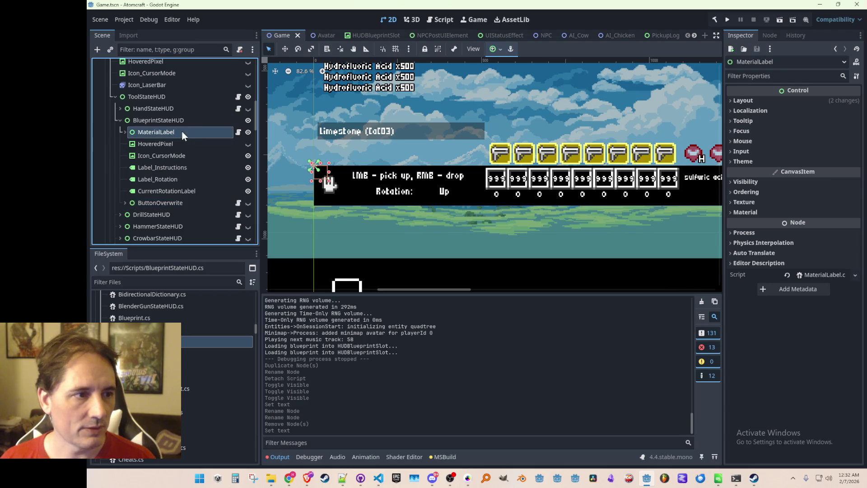
{"action": "left_click", "coordinate": [189, 130]}
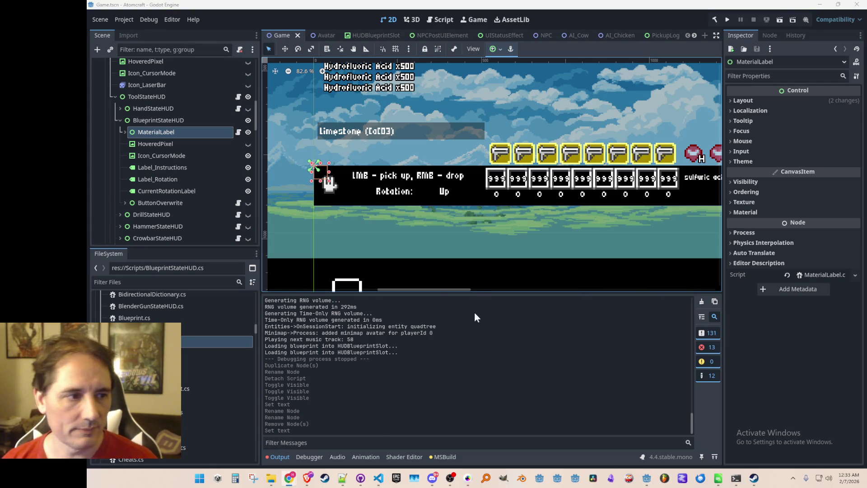
{"action": "scroll", "coordinate": [521, 186], "scroll_direction": "down", "scroll_amount": 2}
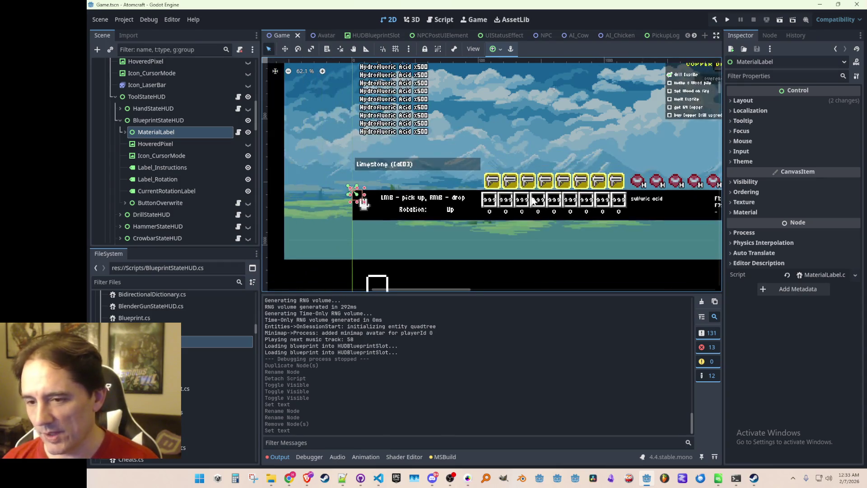
{"action": "scroll", "coordinate": [483, 224], "scroll_direction": "down", "scroll_amount": 2}
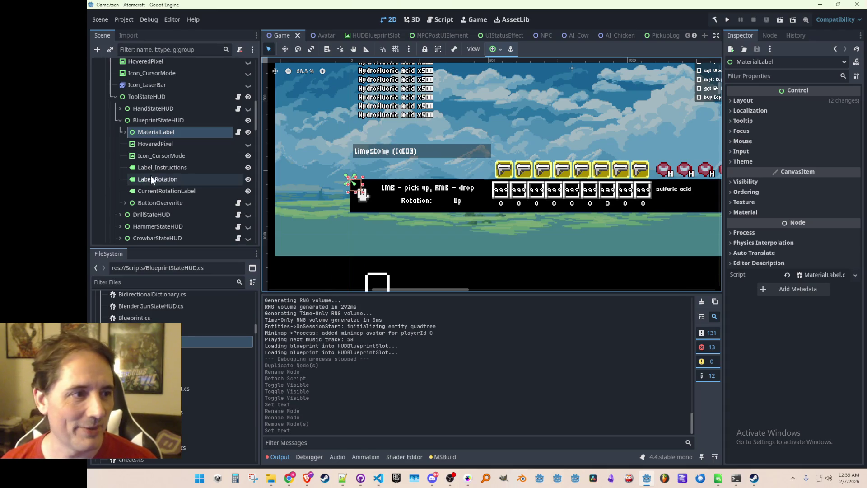
{"action": "left_click", "coordinate": [176, 122]}
Step: Identify and delete the HoveredPixel node from the blueprint HUD
{"action": "left_click", "coordinate": [177, 131]}
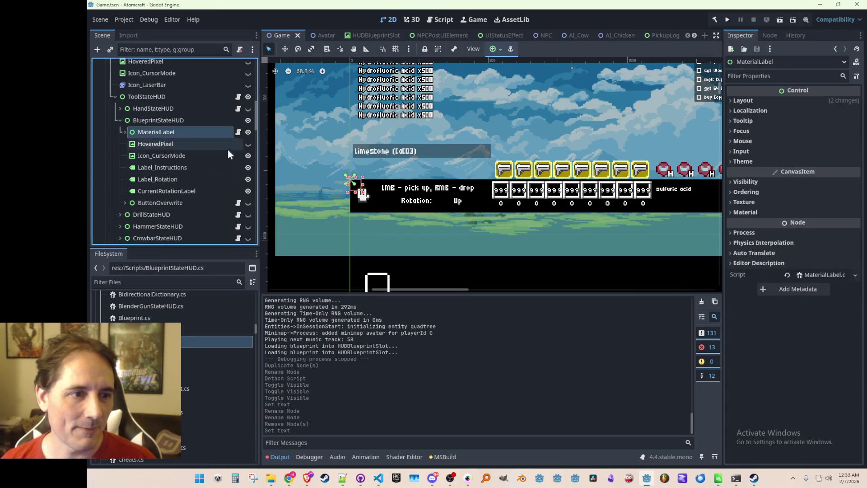
{"action": "left_click", "coordinate": [174, 155]}
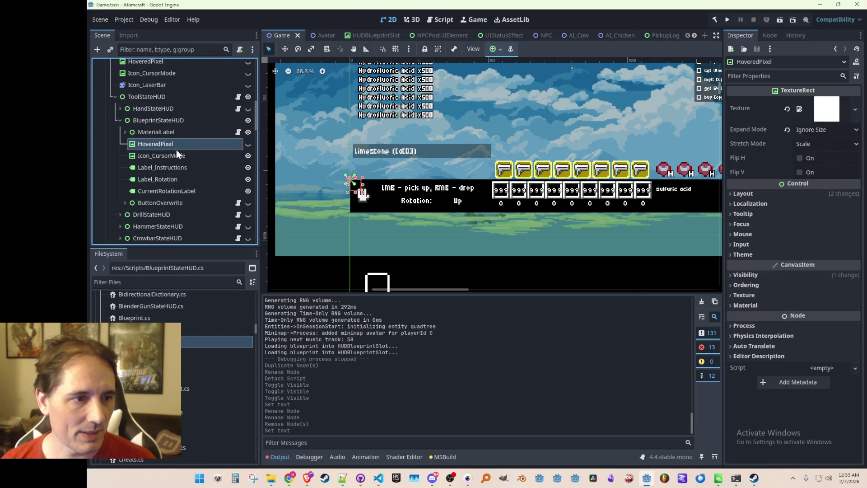
{"action": "left_click", "coordinate": [232, 145]}
{"action": "left_click", "coordinate": [248, 143]}
{"action": "left_click", "coordinate": [247, 143]}
{"action": "left_click", "coordinate": [193, 133]}
{"action": "left_click", "coordinate": [189, 143]}
{"action": "key", "text": "Delete"}
{"action": "key", "text": "Return"}
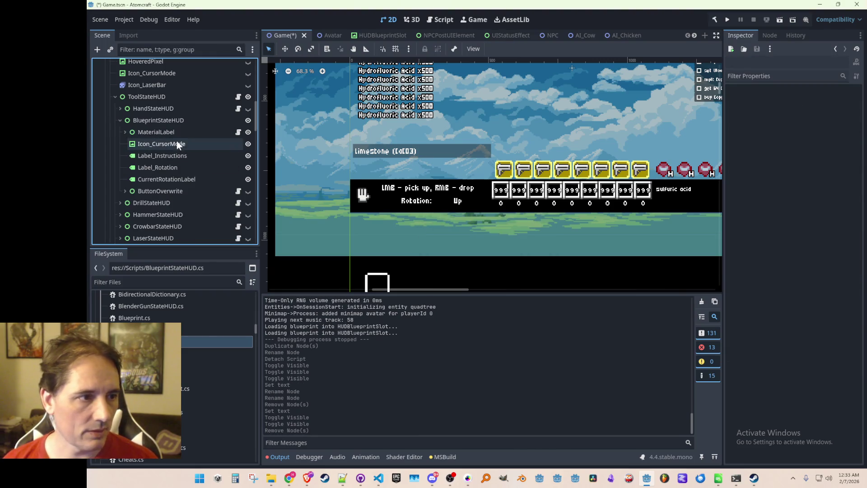
Step: Replace Icon_CursorMode's hand texture with the blue blueprint tool icon
{"action": "left_click", "coordinate": [176, 143]}
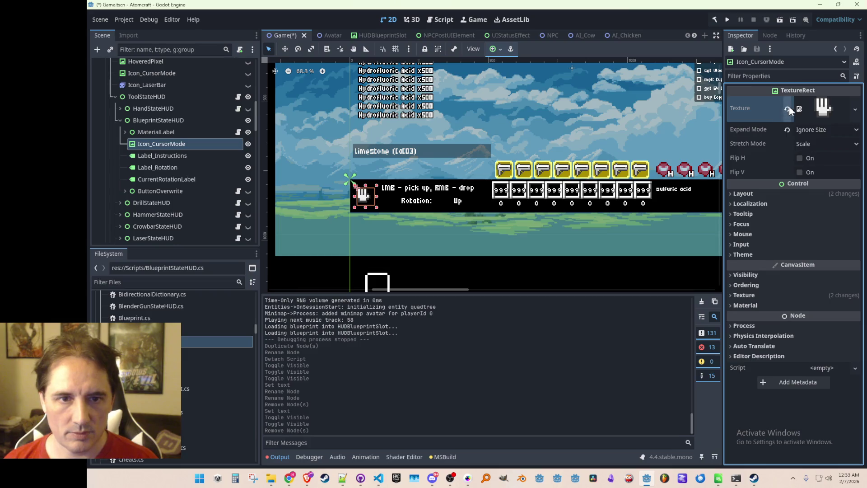
{"action": "left_click", "coordinate": [823, 110]}
{"action": "left_click", "coordinate": [754, 311]}
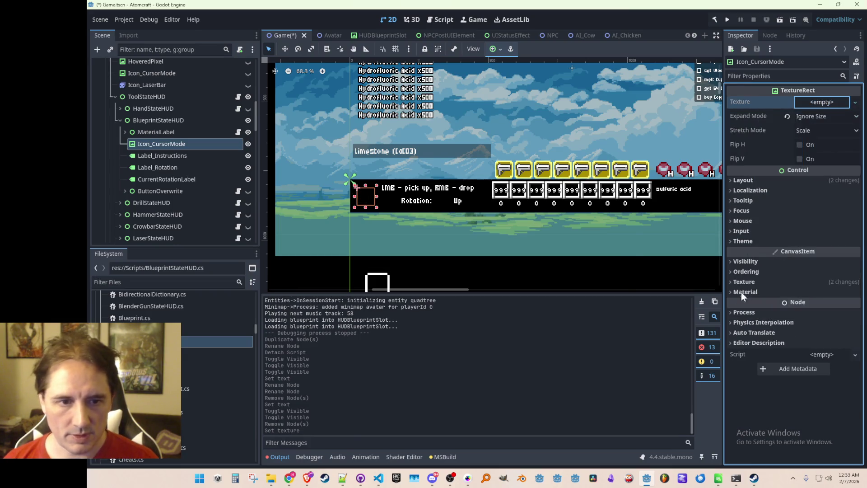
{"action": "type", "text": "blue"}
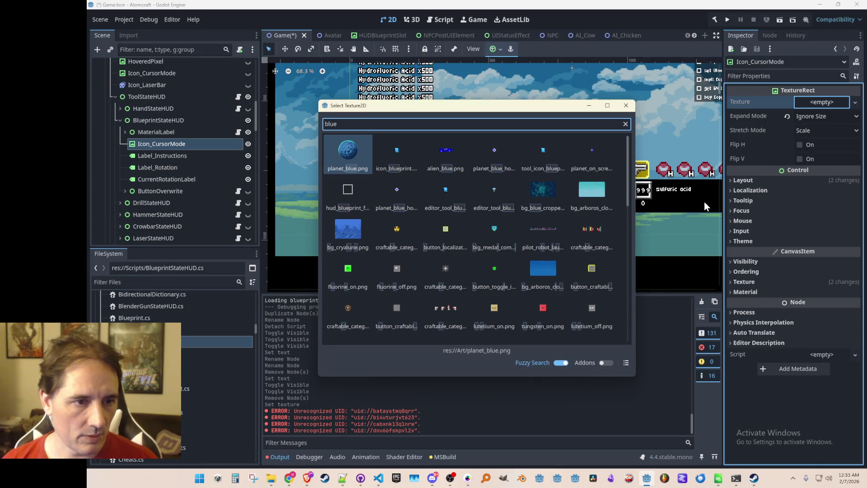
{"action": "double_click", "coordinate": [546, 151]}
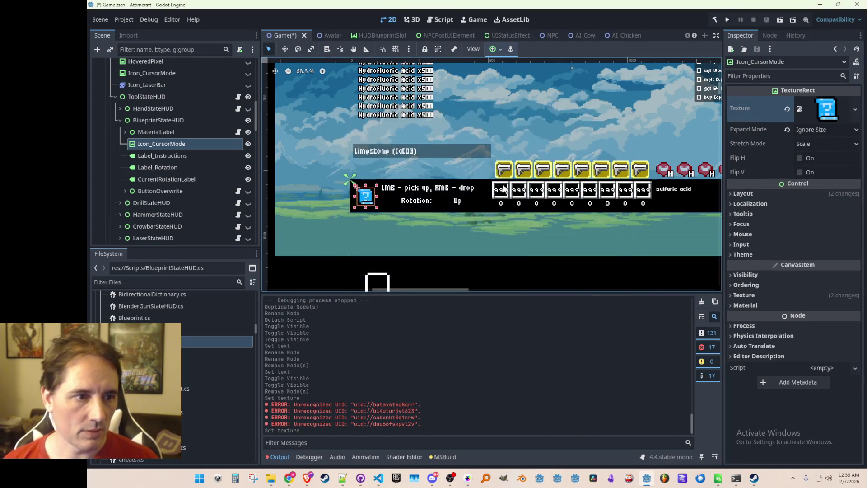
{"action": "left_click", "coordinate": [158, 120]}
{"action": "scroll", "coordinate": [415, 234], "scroll_direction": "up", "scroll_amount": 2}
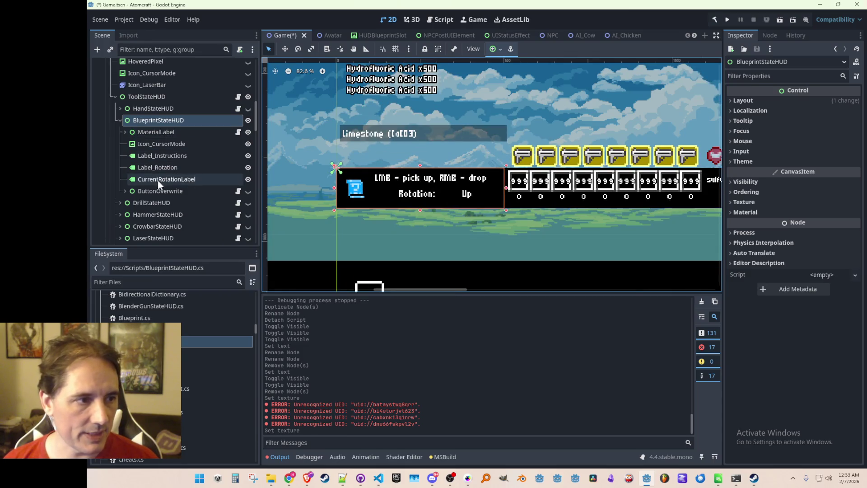
{"action": "left_click", "coordinate": [167, 156]}
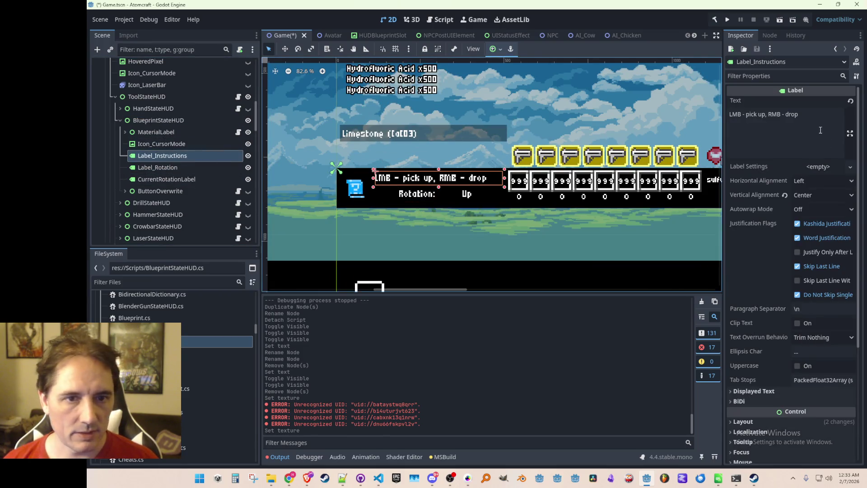
Step: Change Label_Instructions' text to 'LMB - place, RMB - clear' and save the scene
{"action": "left_click", "coordinate": [812, 143]}
{"action": "key", "text": "Home"}
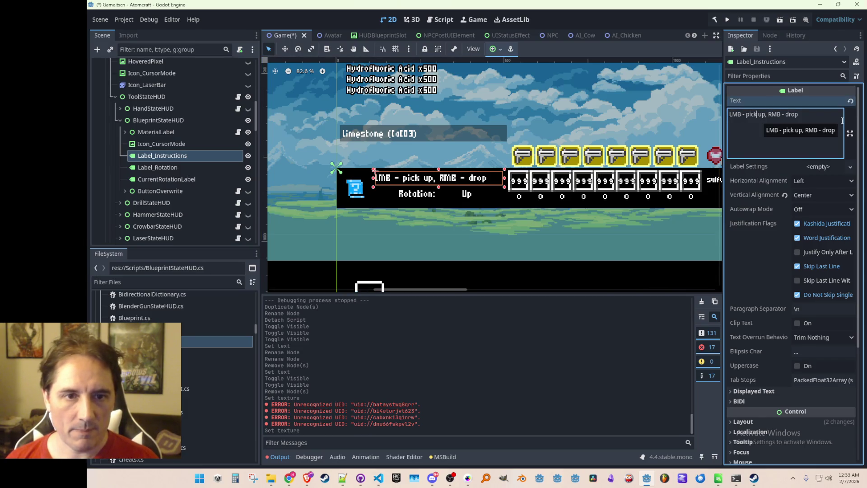
{"action": "key", "text": "ctrl+shift+Right"}
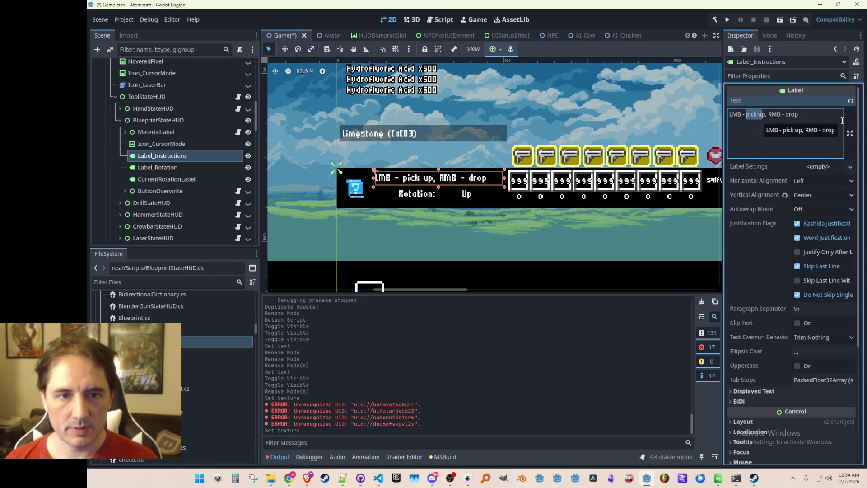
{"action": "type", "text": "place/capture"}
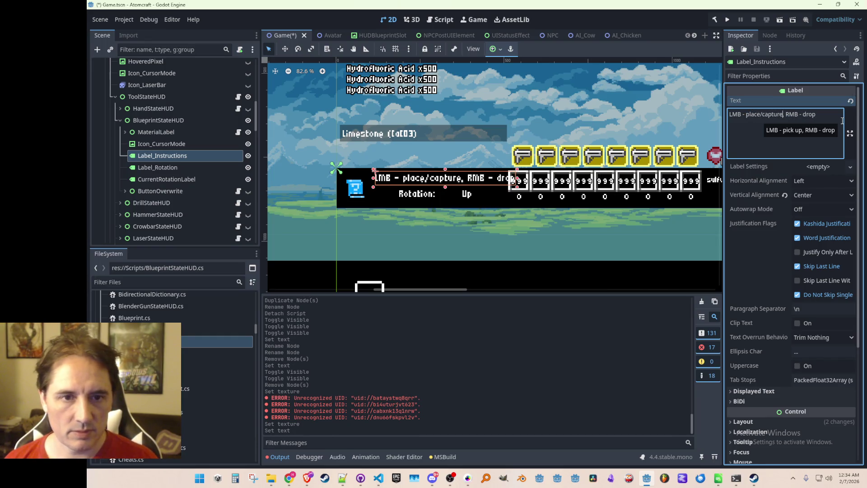
{"action": "key", "text": "ctrl+z"}
{"action": "type", "text": "place"}
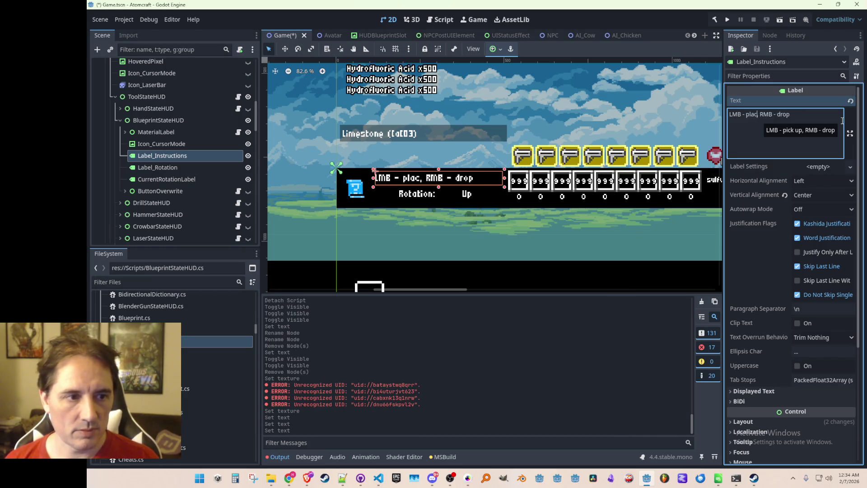
{"action": "key", "text": "End"}
{"action": "key", "text": "ctrl+shift+Left"}
{"action": "type", "text": "clear"}
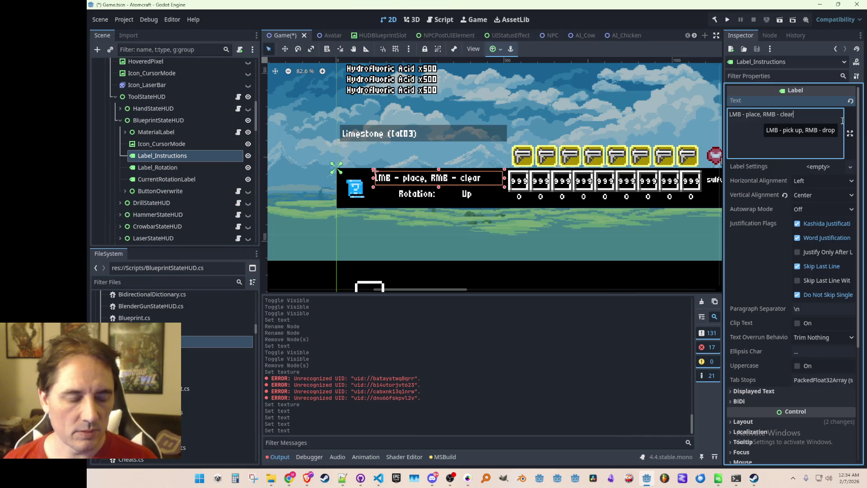
{"action": "key", "text": "ctrl+s"}
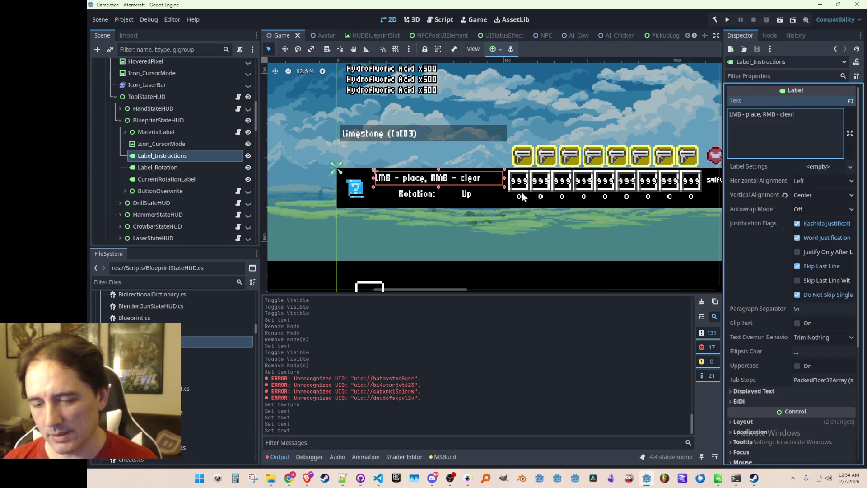
Step: Start renaming the Label_Instructions node, keeping its existing name
{"action": "scroll", "coordinate": [564, 197], "scroll_direction": "down", "scroll_amount": 1}
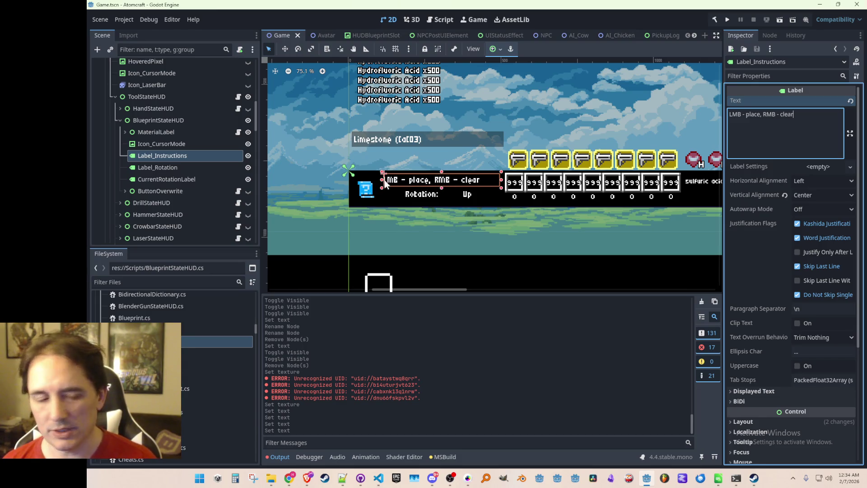
{"action": "left_click", "coordinate": [175, 154]}
{"action": "key", "text": "End"}
Step: Name the label Label_Instructions_Filled, then hide it and duplicate it as Label_Instructions_Empty
{"action": "type", "text": "_Fil"}
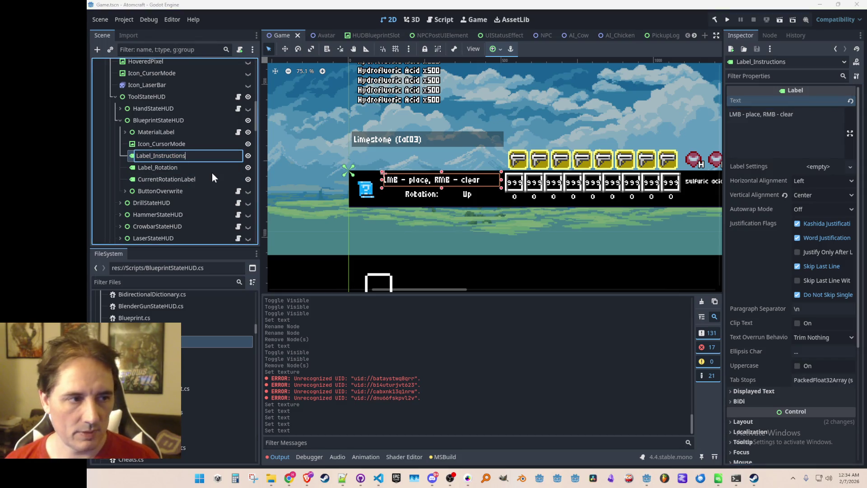
{"action": "type", "text": "led"}
{"action": "key", "text": "Return"}
{"action": "key", "text": "ctrl+d"}
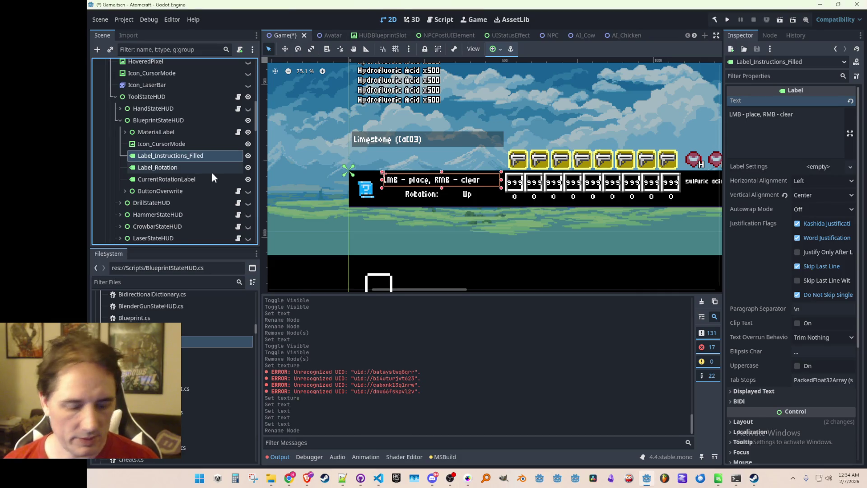
{"action": "left_click", "coordinate": [248, 155]}
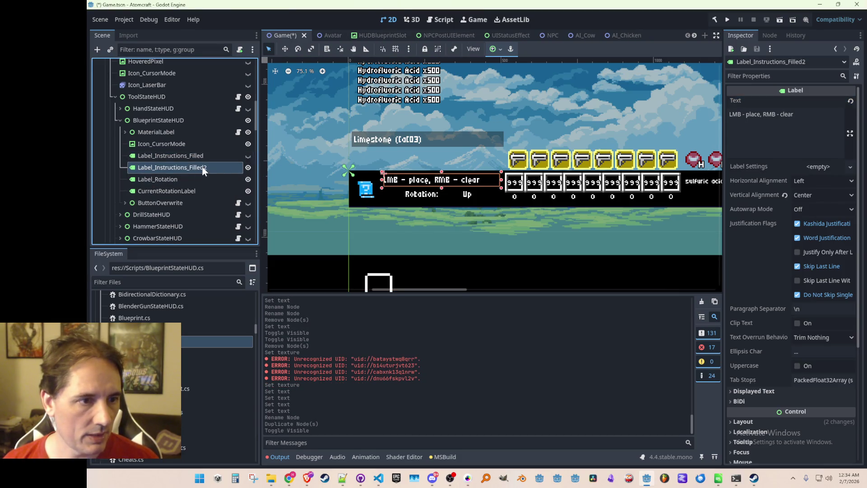
{"action": "double_click", "coordinate": [200, 168]}
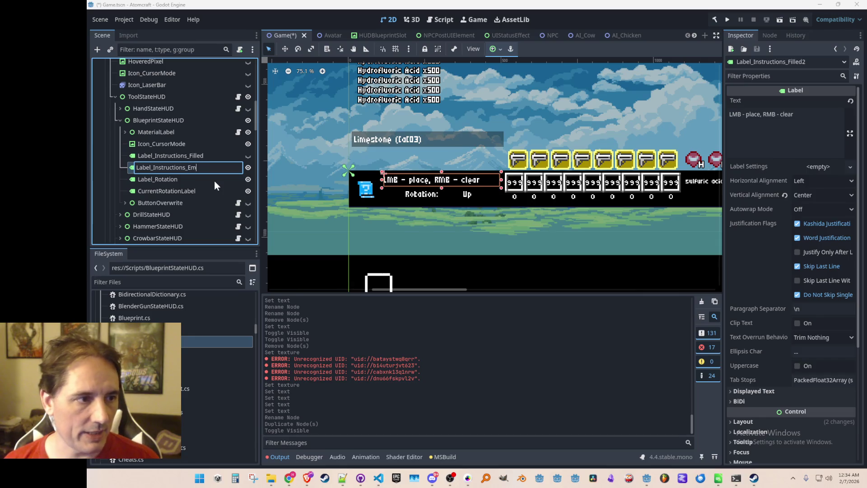
{"action": "type", "text": "mpty"}
{"action": "key", "text": "Return"}
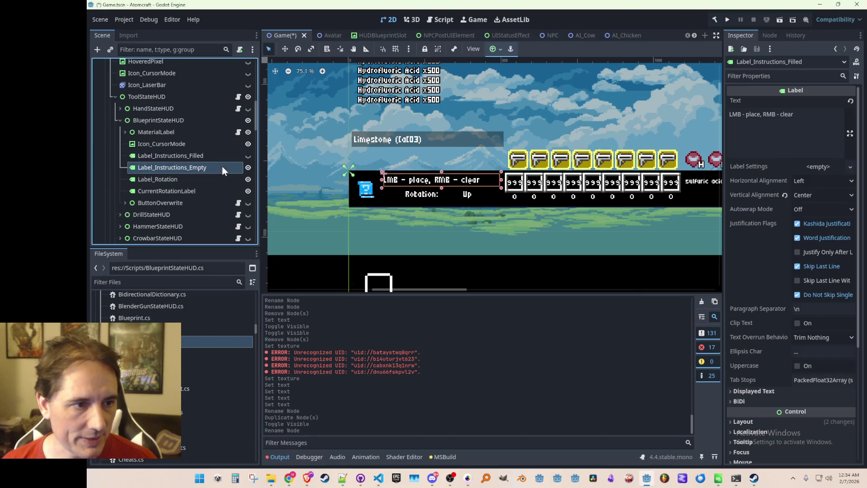
Step: Set Label_Instructions_Empty's text to 'LMB-Drag - Capture Area' and save the scene
{"action": "left_click", "coordinate": [795, 127]}
{"action": "key", "text": "ctrl+a"}
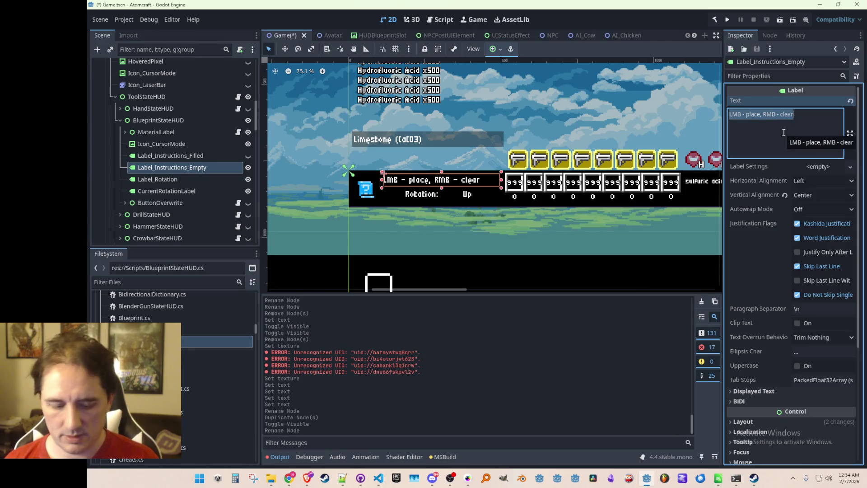
{"action": "type", "text": "LMB-Drag - Capture"}
{"action": "key", "text": "ctrl+s"}
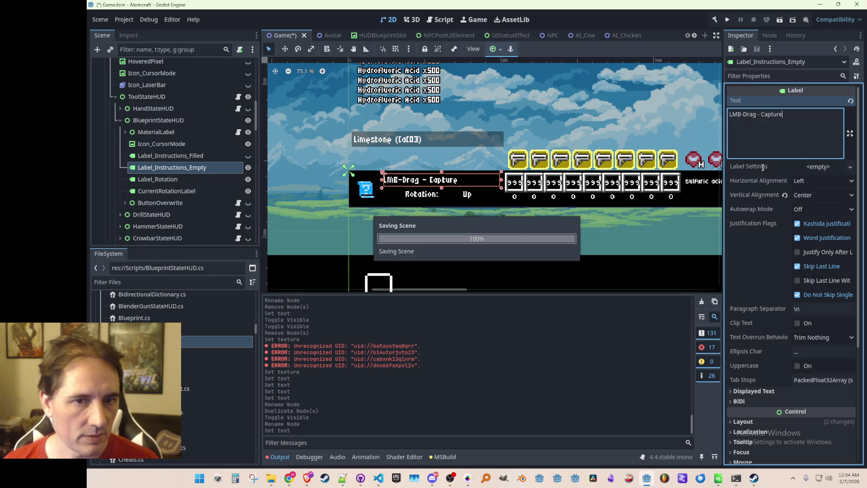
{"action": "type", "text": " Area"}
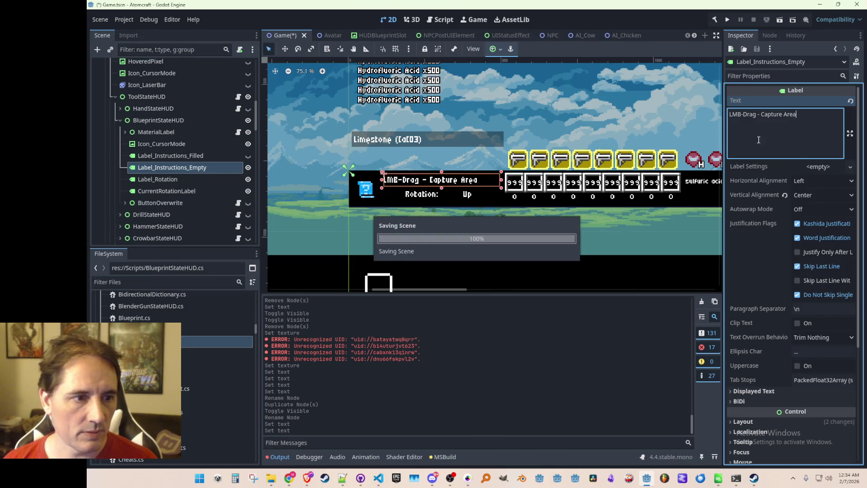
Step: Toggle visibility between the empty and filled instruction labels, leaving the filled one shown
{"action": "left_click", "coordinate": [185, 155]}
{"action": "left_click", "coordinate": [194, 167]}
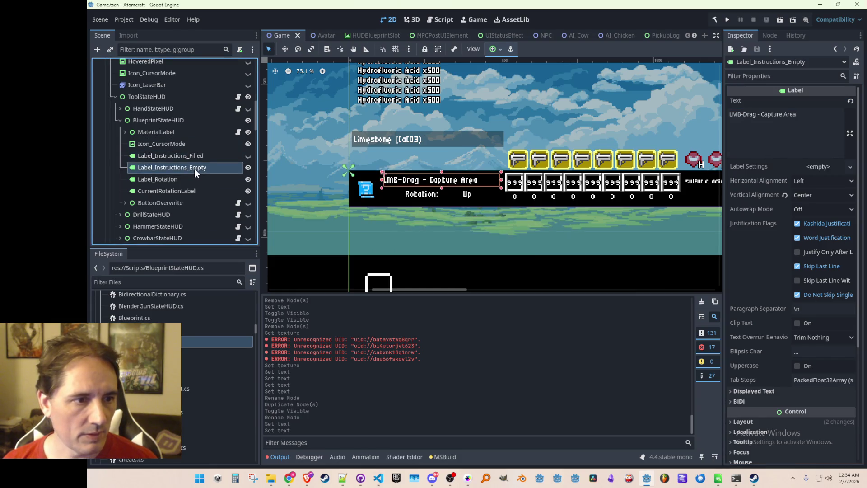
{"action": "left_click", "coordinate": [248, 165]}
{"action": "left_click", "coordinate": [248, 156]}
{"action": "left_click", "coordinate": [248, 155]}
{"action": "left_click", "coordinate": [247, 167]}
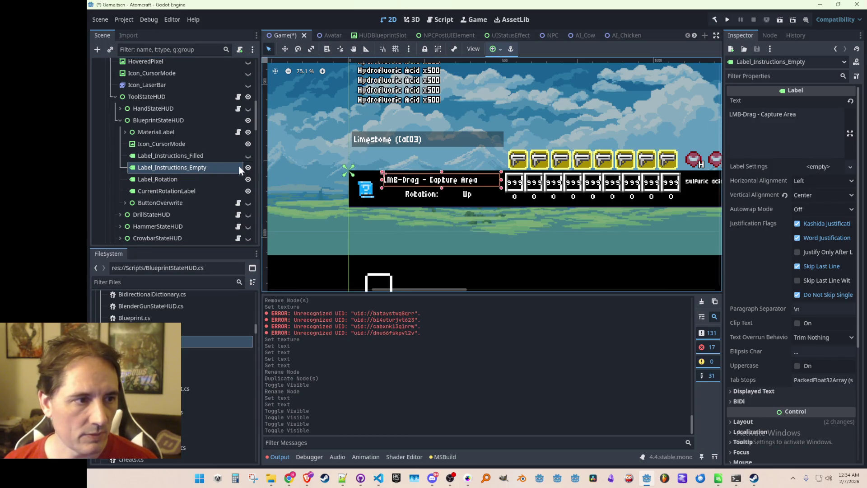
{"action": "left_click", "coordinate": [248, 167]}
{"action": "left_click", "coordinate": [248, 156]}
Step: Change the filled label's text to 'LMB - Place, RMB - Clear' and save the scene
{"action": "left_click", "coordinate": [237, 157]}
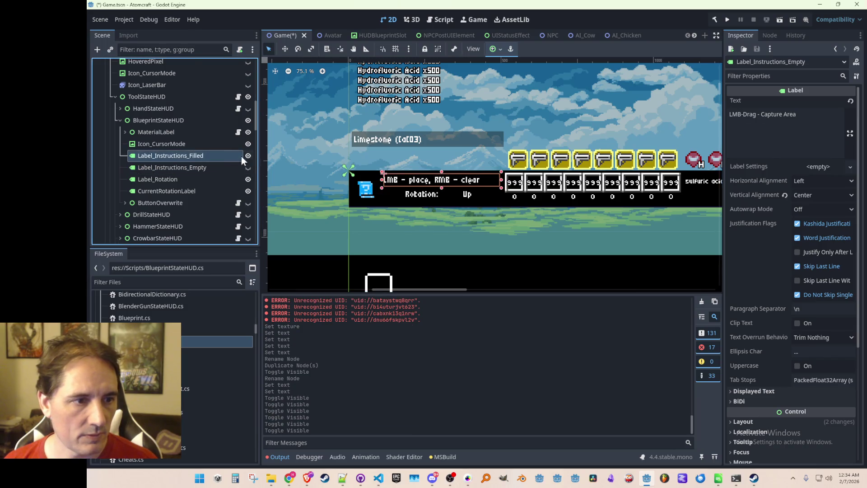
{"action": "left_click", "coordinate": [749, 116]}
{"action": "key", "text": "BackSpace"}
{"action": "type", "text": "Place, RMB - lear"}
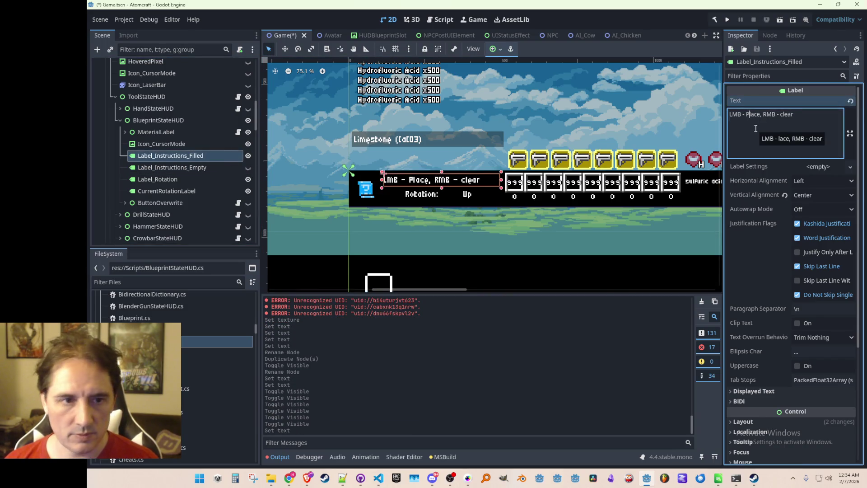
{"action": "key", "text": "BackSpace"}
{"action": "type", "text": "C"}
{"action": "key", "text": "ctrl+s"}
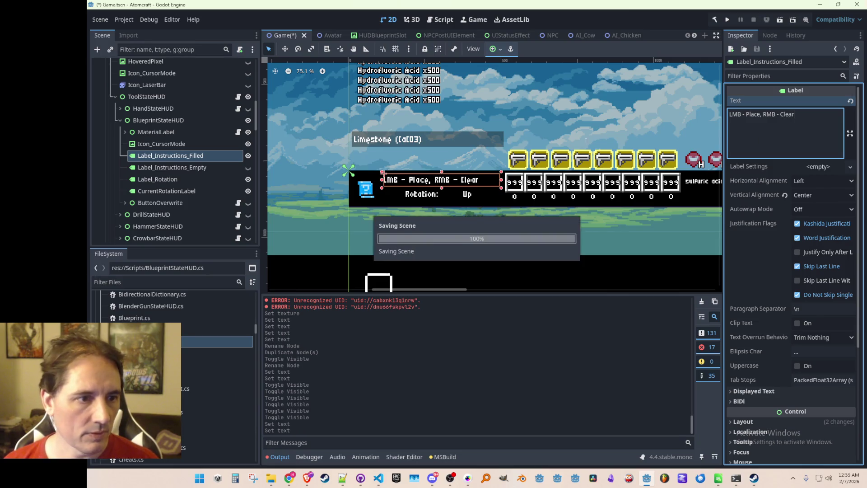
{"action": "left_click", "coordinate": [179, 181]}
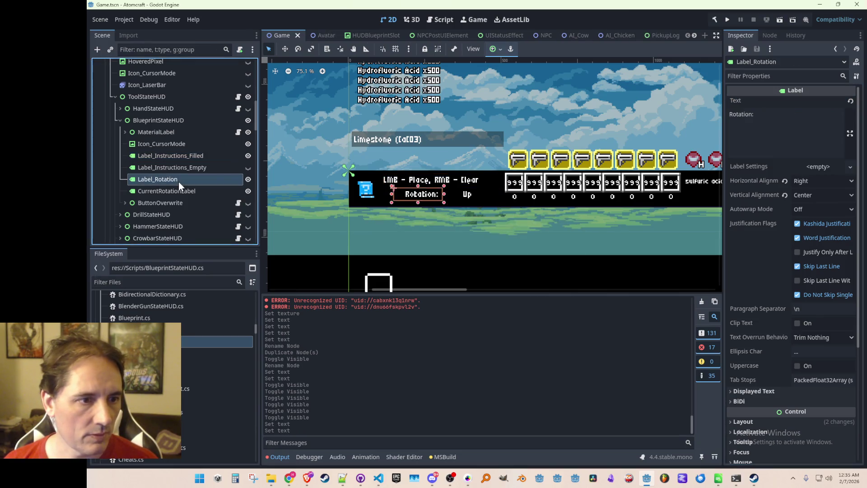
Step: Resize the Label_Rotation box by adjusting its left and right edges
{"action": "scroll", "coordinate": [377, 181], "scroll_direction": "up", "scroll_amount": 2}
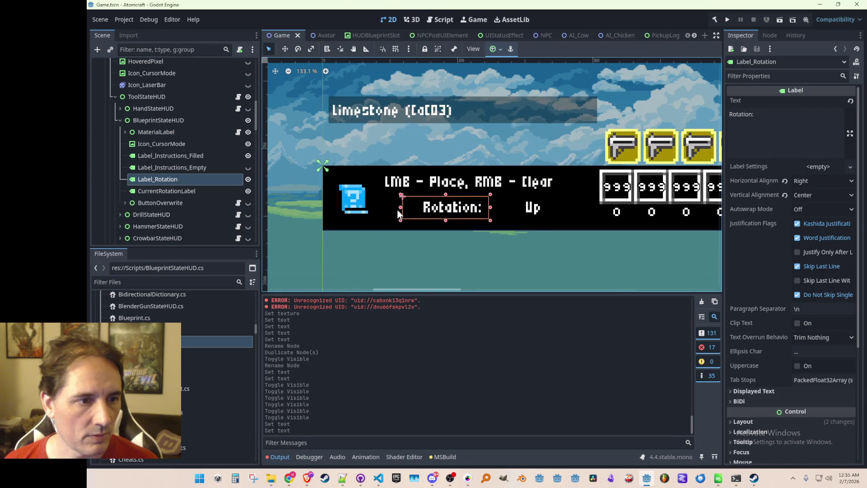
{"action": "left_click_drag", "start_coordinate": [381, 207], "coordinate": [381, 207]}
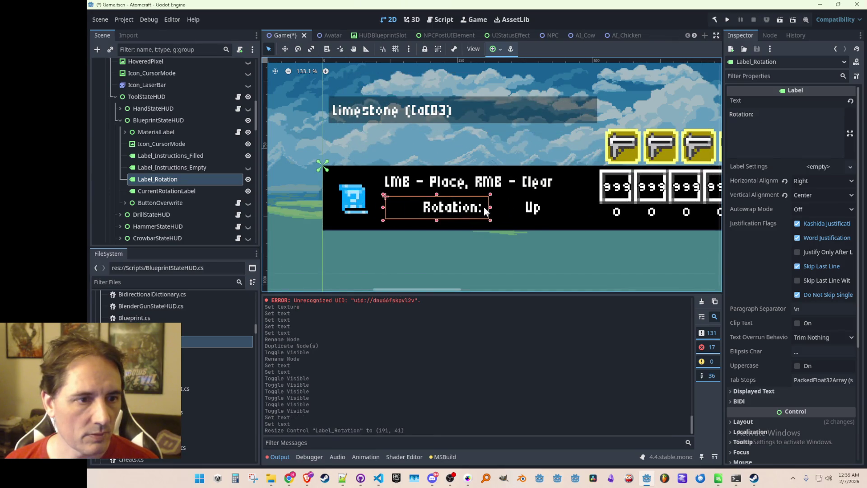
{"action": "mouse_move", "coordinate": [490, 207]}
{"action": "left_mouse_down"}
{"action": "mouse_move", "coordinate": [481, 207]}
{"action": "mouse_move", "coordinate": [492, 207]}
{"action": "left_mouse_up"}
Step: Set CurrentRotationLabel's Horizontal Alignment to Left so 'Rotation: Up' sits together
{"action": "left_click", "coordinate": [178, 191]}
{"action": "left_click", "coordinate": [809, 181]}
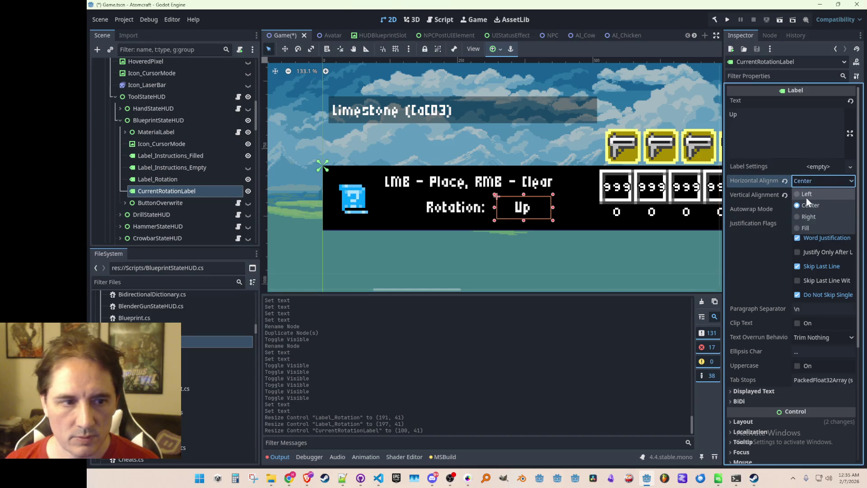
{"action": "left_click", "coordinate": [807, 197]}
{"action": "left_click", "coordinate": [562, 212]}
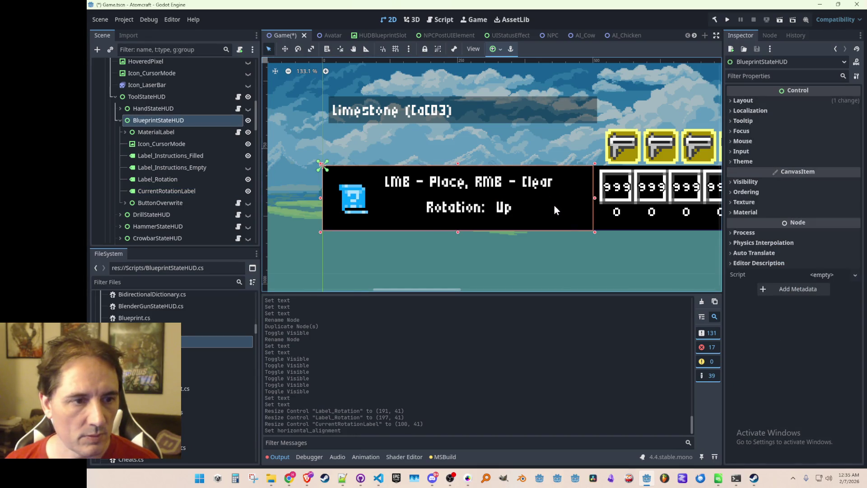
{"action": "scroll", "coordinate": [569, 223], "scroll_direction": "down", "scroll_amount": 5}
{"action": "left_click", "coordinate": [384, 234]}
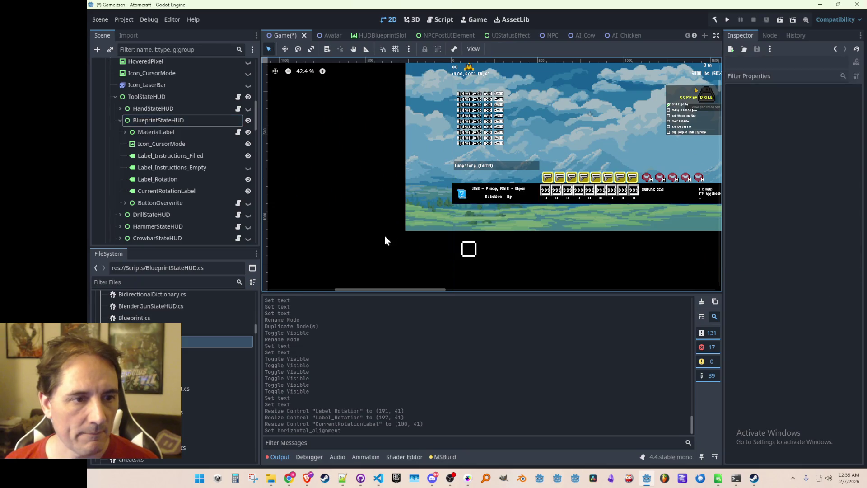
Step: Save the scene and attach BlueprintStateHUD.cs to the BlueprintStateHUD node
{"action": "scroll", "coordinate": [532, 208], "scroll_direction": "up", "scroll_amount": 2}
{"action": "scroll", "coordinate": [521, 207], "scroll_direction": "down", "scroll_amount": 1}
{"action": "key", "text": "ctrl+s"}
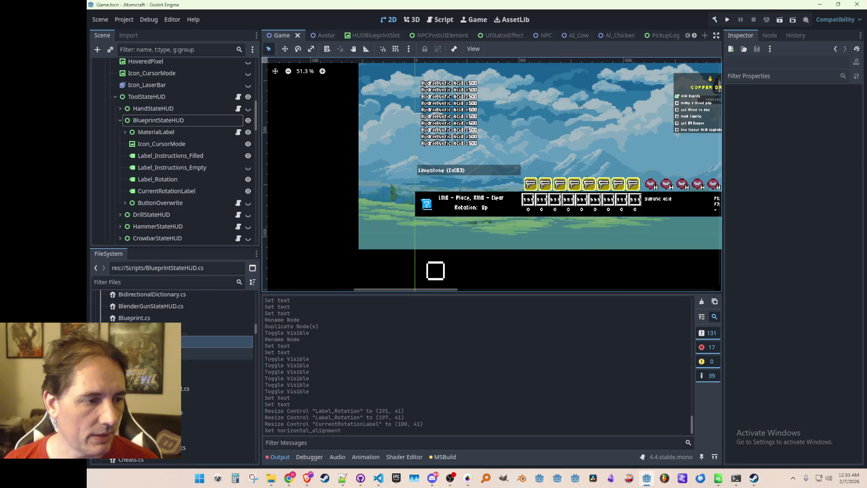
{"action": "mouse_move", "coordinate": [217, 342]}
{"action": "left_mouse_down"}
{"action": "mouse_move", "coordinate": [194, 128]}
{"action": "mouse_move", "coordinate": [210, 115]}
{"action": "left_mouse_up"}
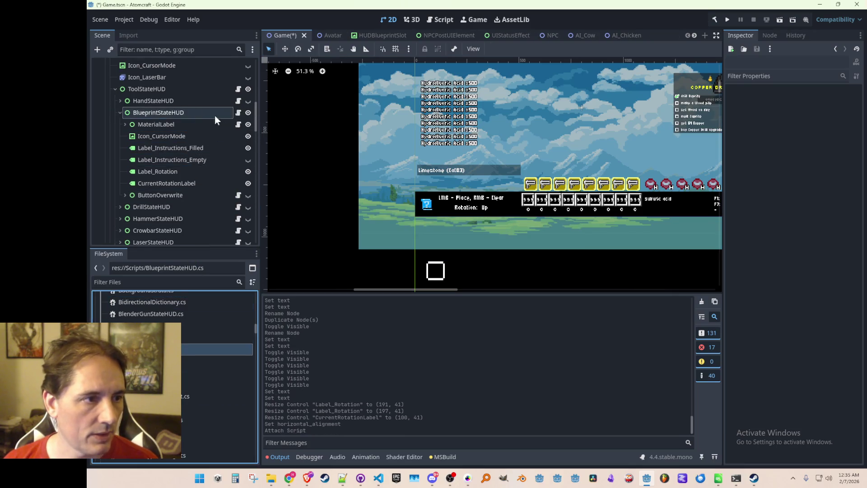
Step: Open BlueprintStateHUD.cs in Visual Studio Code
{"action": "left_click", "coordinate": [238, 112]}
{"action": "left_click", "coordinate": [617, 278]}
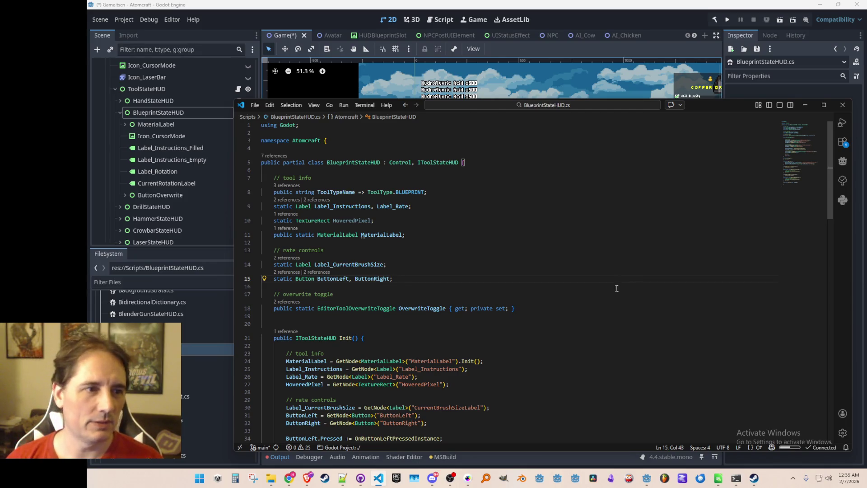
{"action": "left_click", "coordinate": [605, 178]}
Step: Open Enums.cs through the quick file search
{"action": "key", "text": "ctrl+p"}
{"action": "type", "text": "Eight"}
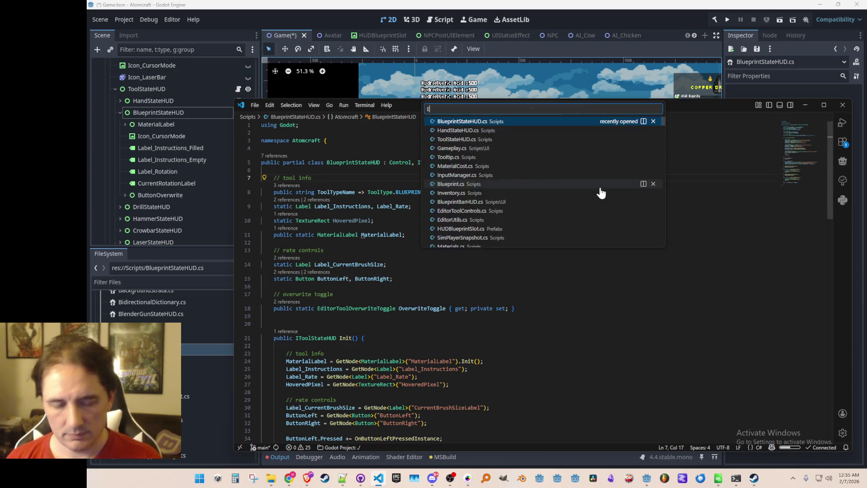
{"action": "key", "text": "Escape"}
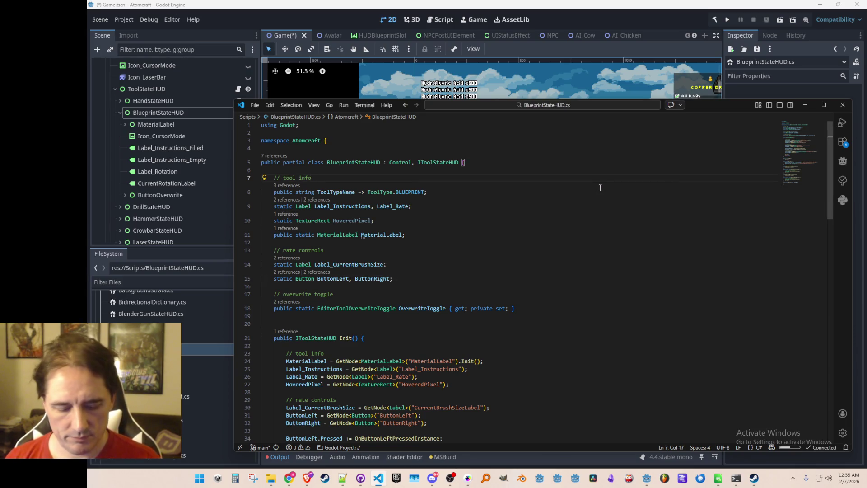
{"action": "key", "text": "ctrl+shift+o"}
{"action": "key", "text": "Escape"}
{"action": "key", "text": "ctrl+t"}
{"action": "key", "text": "BackSpace"}
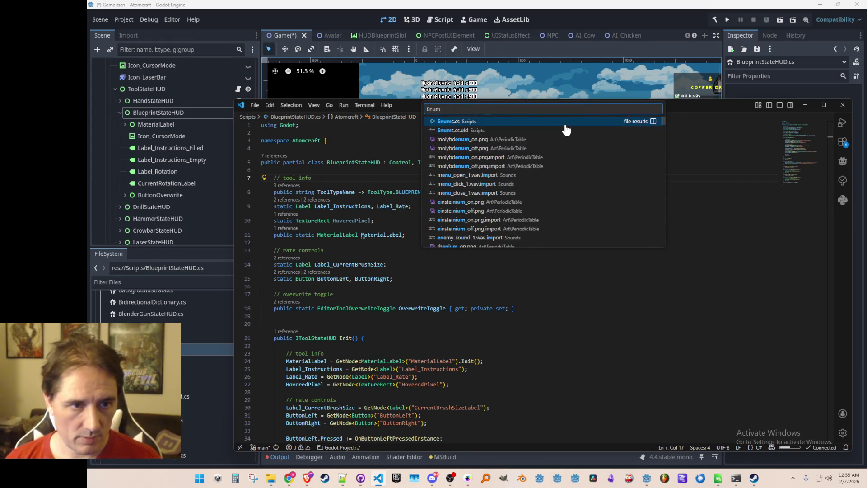
{"action": "left_click", "coordinate": [563, 128]}
{"action": "left_click", "coordinate": [585, 218]}
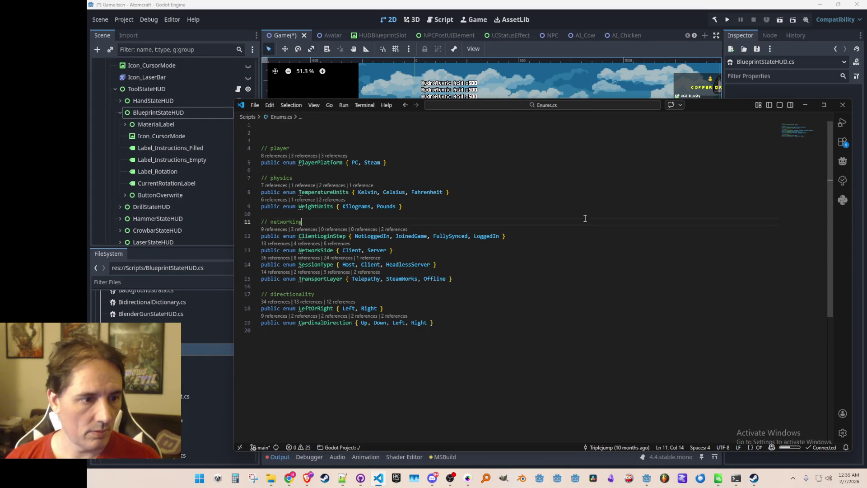
Step: Find all CardinalDirection references, open Utils.cs there and insert blank lines above GetCardinalDirection
{"action": "left_click", "coordinate": [342, 323]}
{"action": "left_click", "coordinate": [352, 343]}
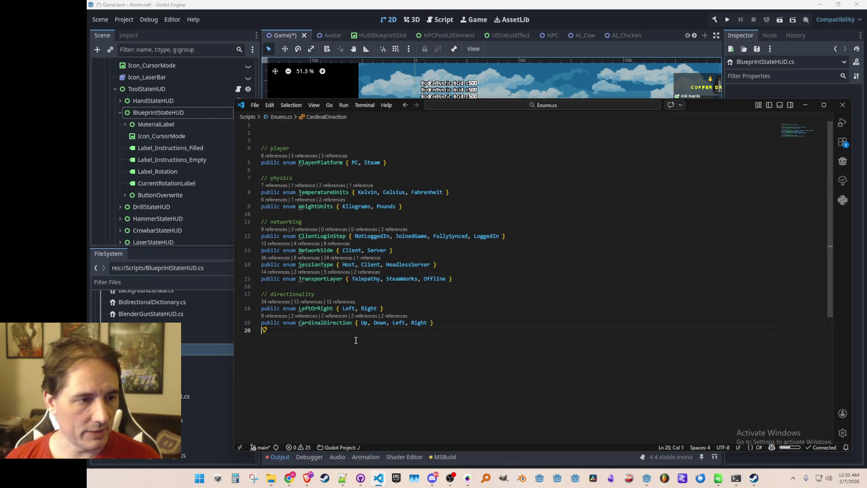
{"action": "left_click", "coordinate": [282, 316]}
{"action": "left_click", "coordinate": [542, 302]}
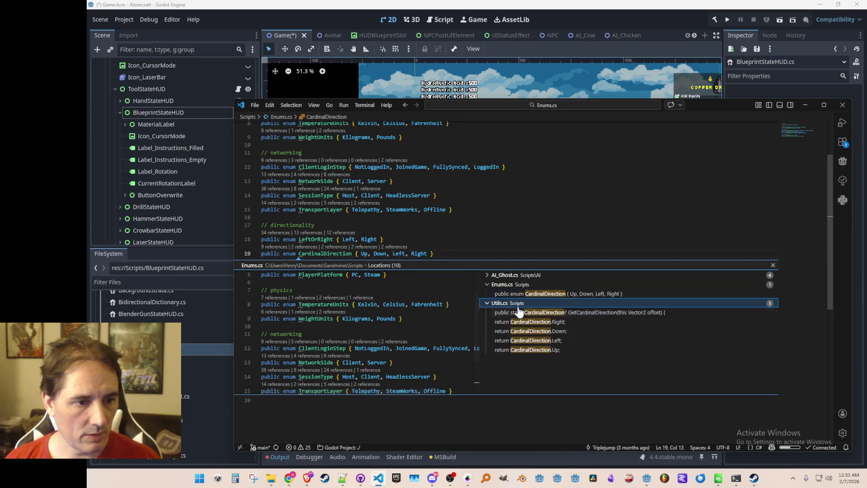
{"action": "left_click", "coordinate": [519, 331]}
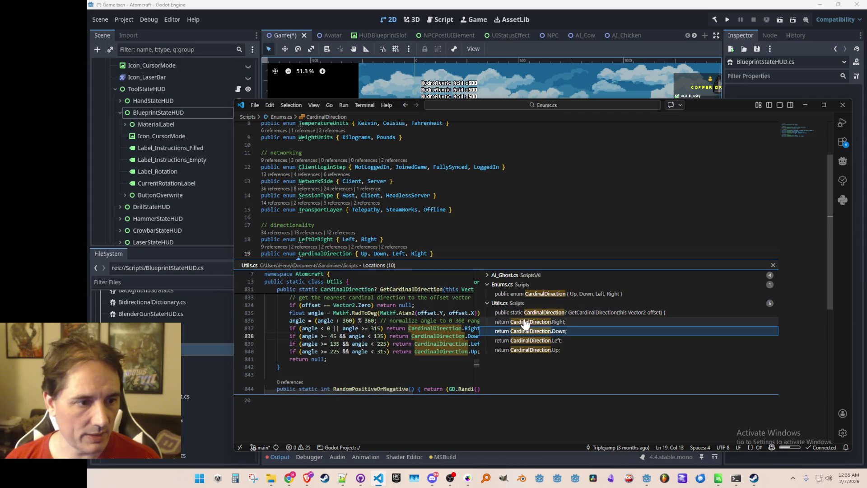
{"action": "left_click", "coordinate": [520, 322]}
{"action": "left_click", "coordinate": [521, 313]}
{"action": "double_click", "coordinate": [524, 322]}
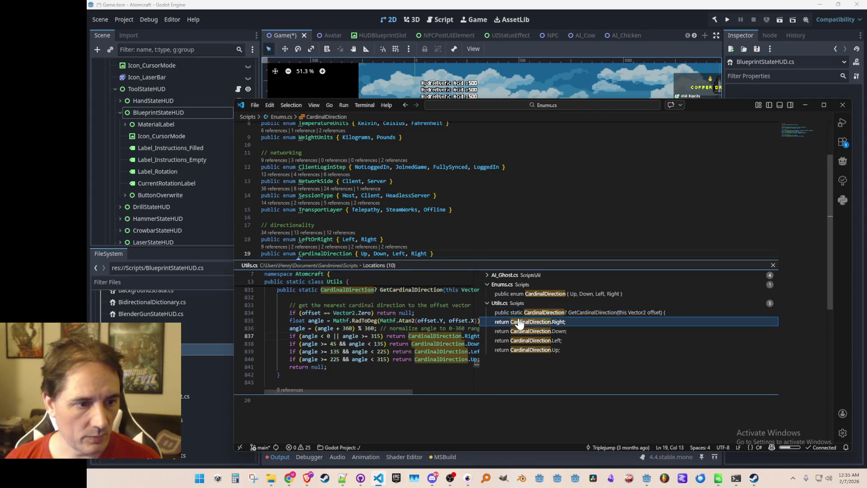
{"action": "left_click", "coordinate": [590, 235]}
{"action": "key", "text": "Return"}
{"action": "key", "text": "Return"}
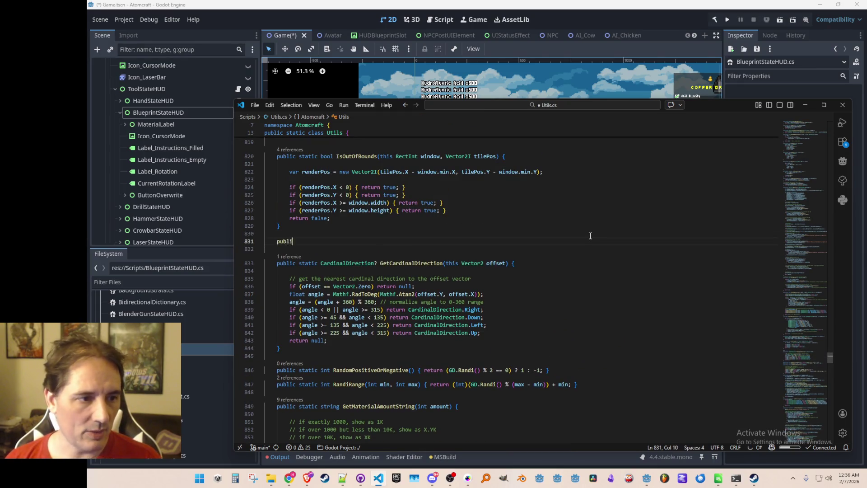
Step: Add 'public static CardinalDirection Rotate(this CardinalDirection direction)' with a '// turn' comment above it
{"action": "type", "text": "c static CardinalDirection Rotate(this "}
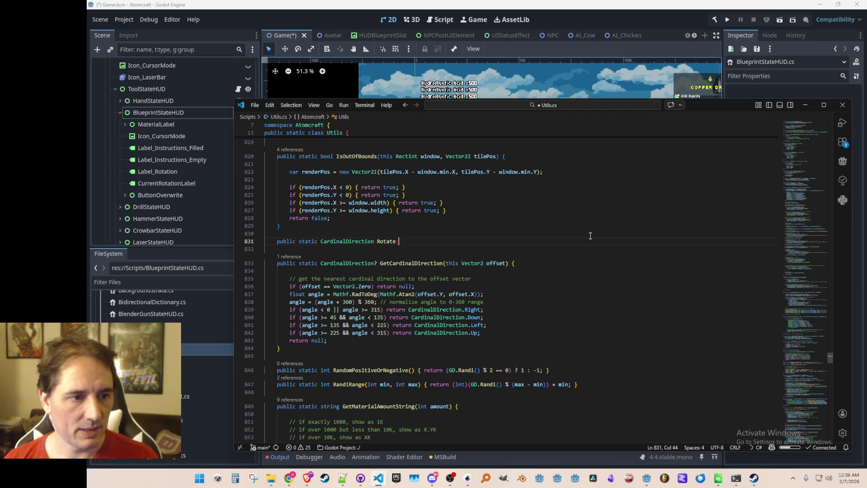
{"action": "type", "text": "CardinalDirection direct"}
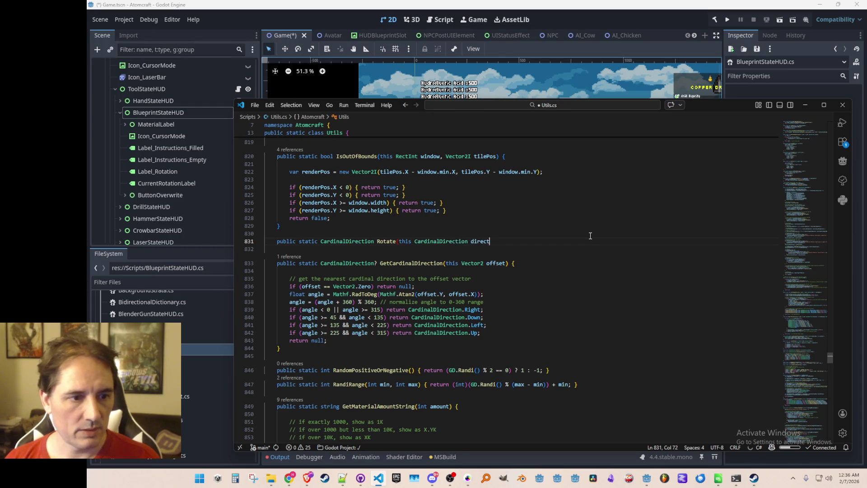
{"action": "type", "text": "ion) {"}
{"action": "key", "text": "Return"}
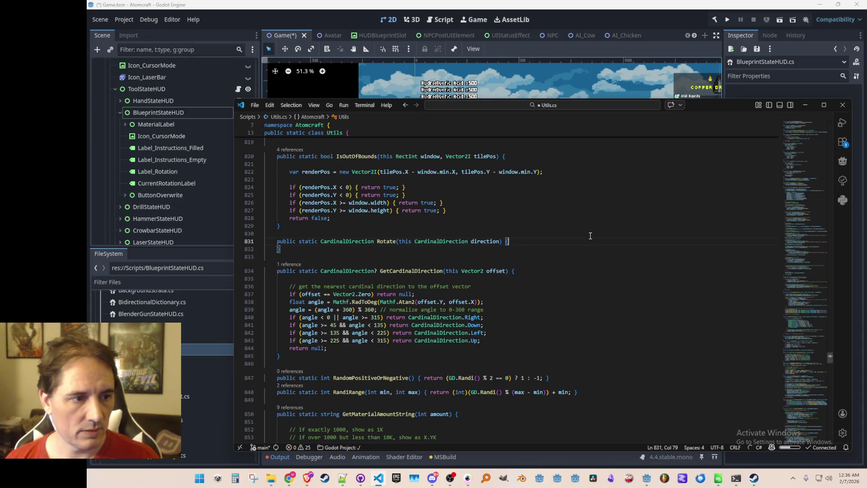
{"action": "key", "text": "Up"}
{"action": "key", "text": "ctrl+shift+Return"}
{"action": "type", "text": "// turn 90 degr"}
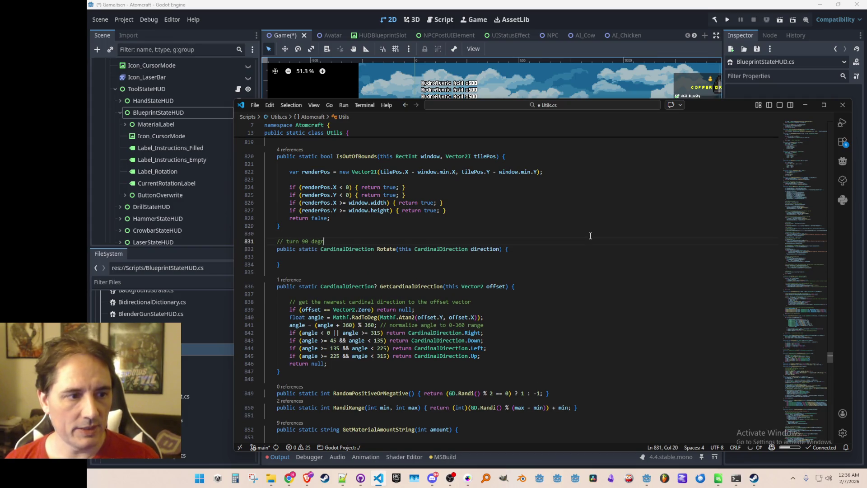
{"action": "key", "text": "Down"}
{"action": "key", "text": "Down"}
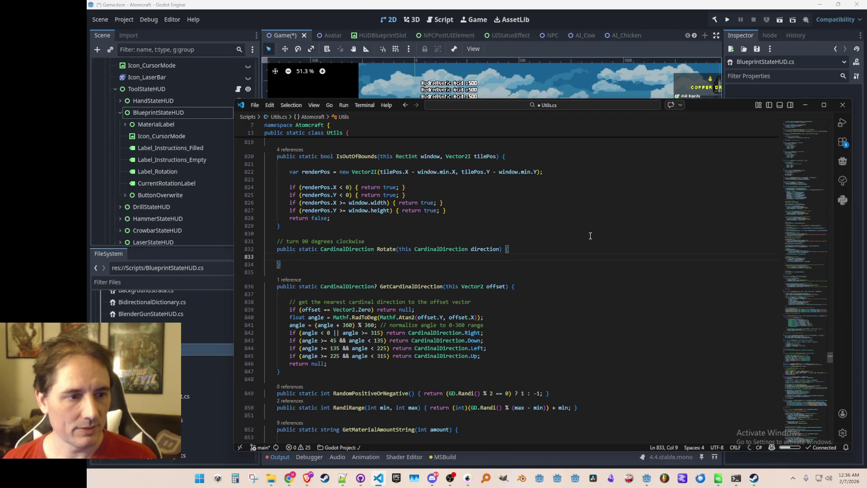
Step: Start Rotate's body with an if, then replace it with 'switch (direction) {'
{"action": "type", "text": "if"}
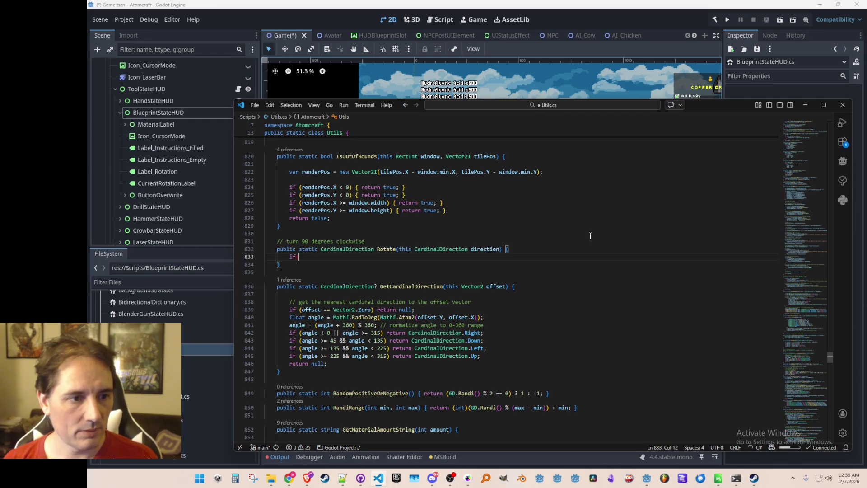
{"action": "key", "text": "BackSpace"}
{"action": "type", "text": "("}
{"action": "key", "text": "Up"}
{"action": "key", "text": "End"}
{"action": "key", "text": "Left"}
{"action": "key", "text": "Left"}
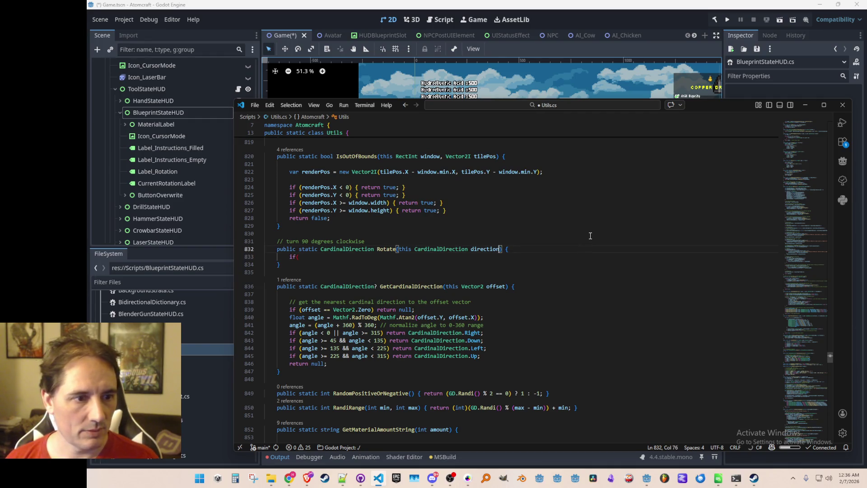
{"action": "key", "text": "ctrl+d"}
{"action": "key", "text": "Down"}
{"action": "type", "text": "direction"}
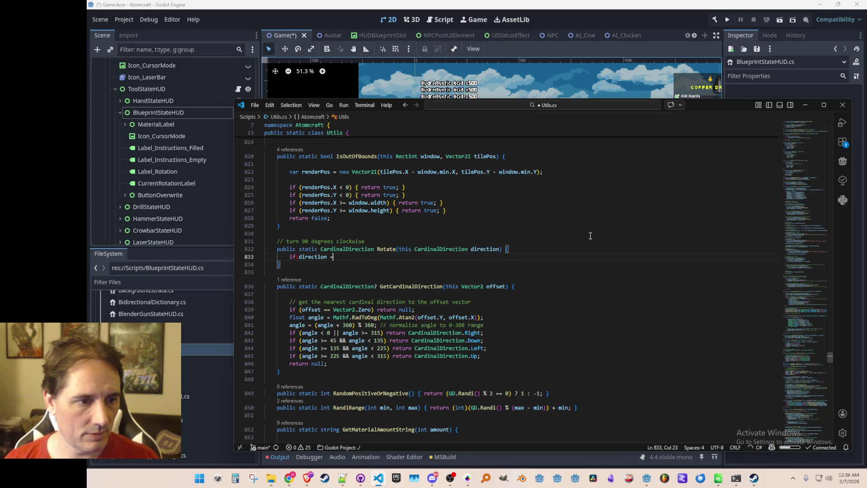
{"action": "key", "text": "shift+Home"}
{"action": "key", "text": "BackSpace"}
{"action": "type", "text": "switch"}
{"action": "key", "text": "BackSpace"}
{"action": "key", "text": "BackSpace"}
{"action": "key", "text": "BackSpace"}
{"action": "type", "text": "(direction)P"}
{"action": "key", "text": "BackSpace"}
{"action": "type", "text": "{"}
{"action": "key", "text": "Return"}
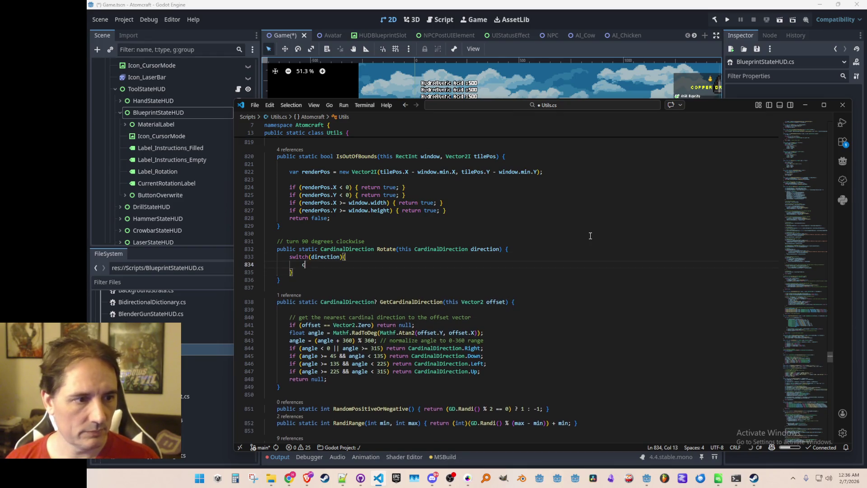
Step: Add 'case CardinalDirection.Up: return CardinalDirection.Right;' to the switch and save Utils.cs
{"action": "key", "text": "Up"}
{"action": "key", "text": "End"}
{"action": "key", "text": "Up"}
{"action": "key", "text": "ctrl+Left"}
{"action": "key", "text": "ctrl+Left"}
{"action": "key", "text": "ctrl+Left"}
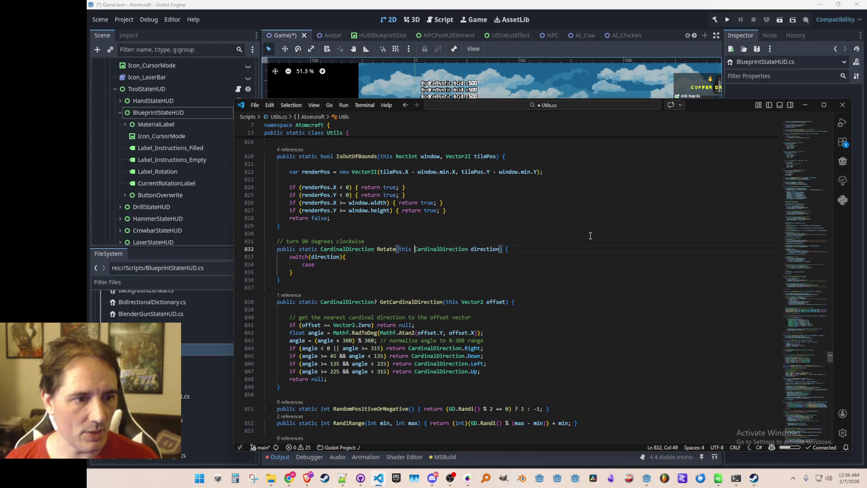
{"action": "key", "text": "Down"}
{"action": "key", "text": "End"}
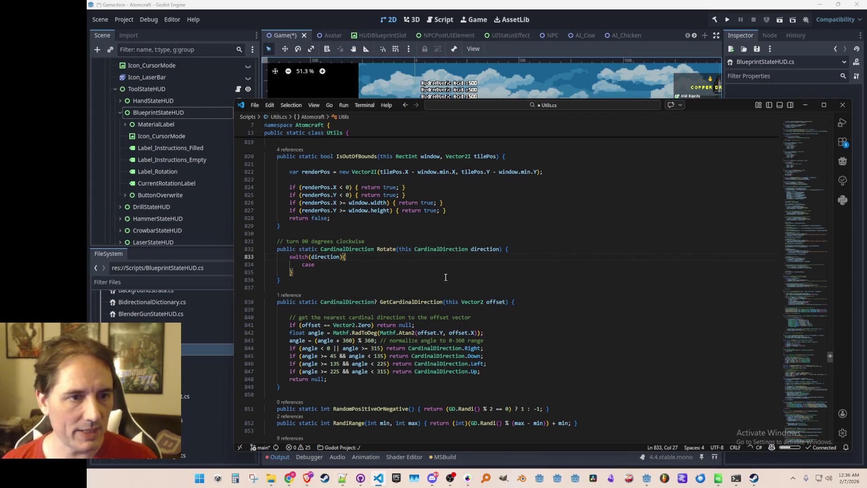
{"action": "key", "text": "Down"}
{"action": "type", "text": "CardinalDirection."}
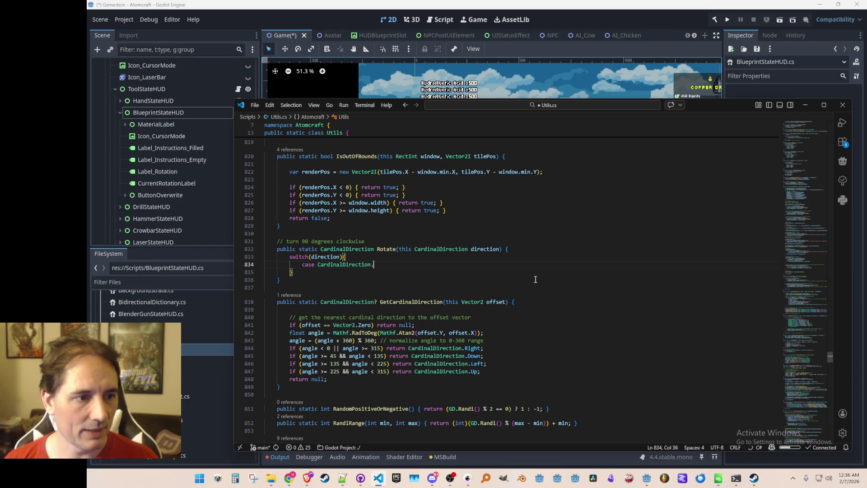
{"action": "type", "text": "Up: return"}
{"action": "key", "text": "Left"}
{"action": "key", "text": "ctrl+shift+Left"}
{"action": "key", "text": "ctrl+c"}
{"action": "key", "text": "End"}
{"action": "key", "text": "ctrl+v"}
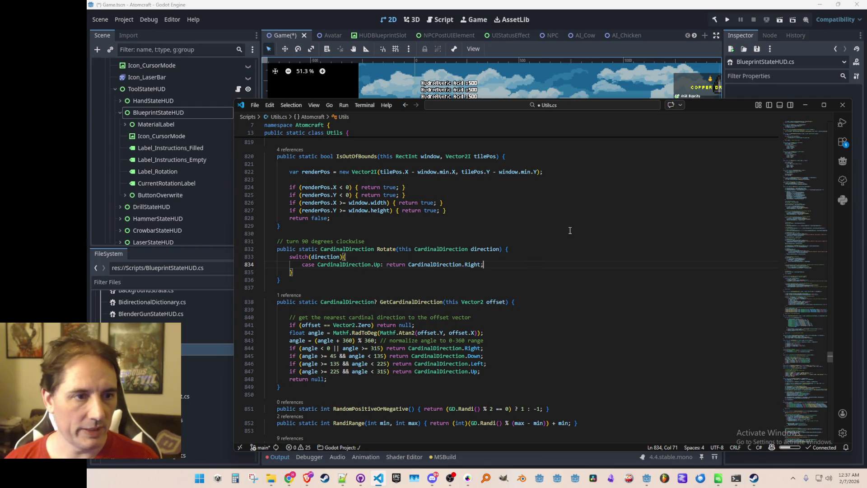
{"action": "key", "text": "ctrl+s"}
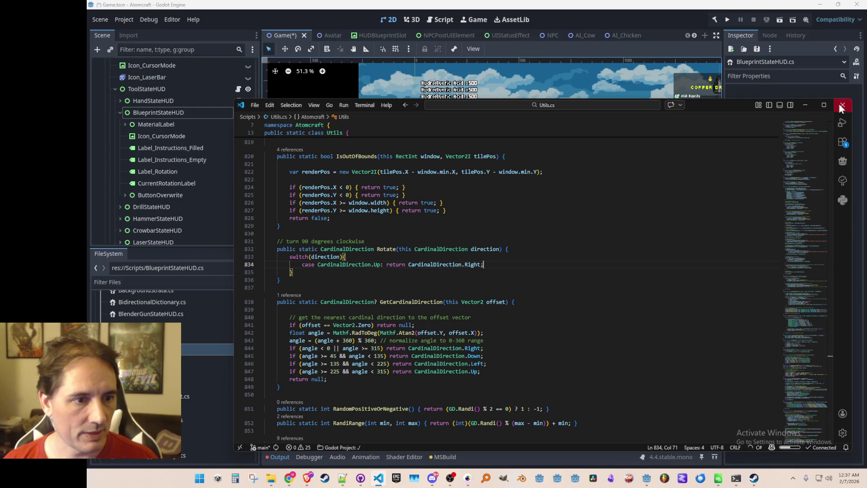
Step: Close VS Code, reopen the HUD script from Godot, and open Utils.cs
{"action": "left_click", "coordinate": [842, 105]}
{"action": "double_click", "coordinate": [187, 350]}
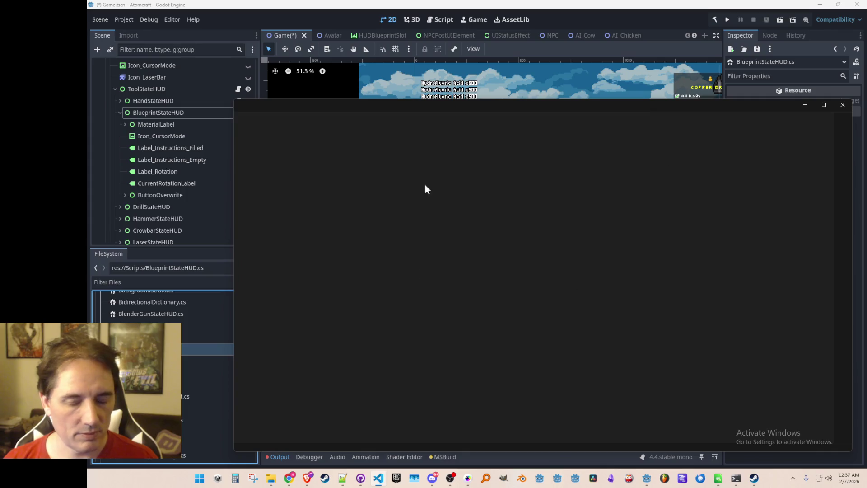
{"action": "left_click", "coordinate": [585, 242]}
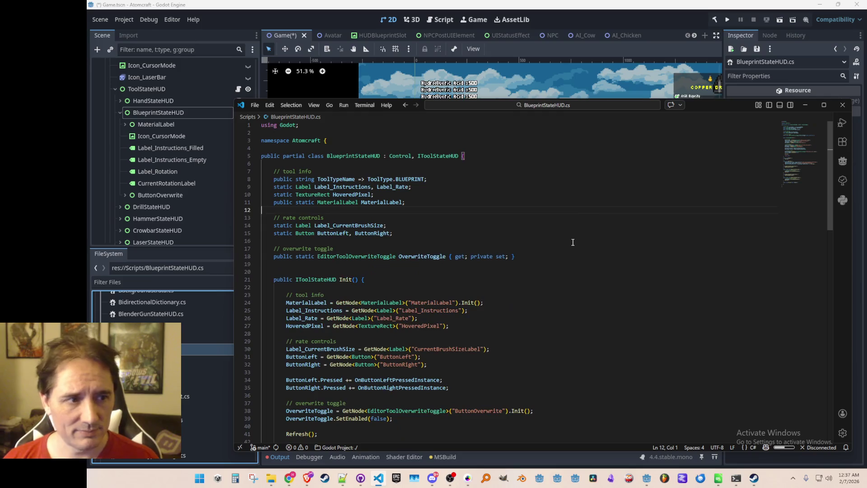
{"action": "key", "text": "ctrl+p"}
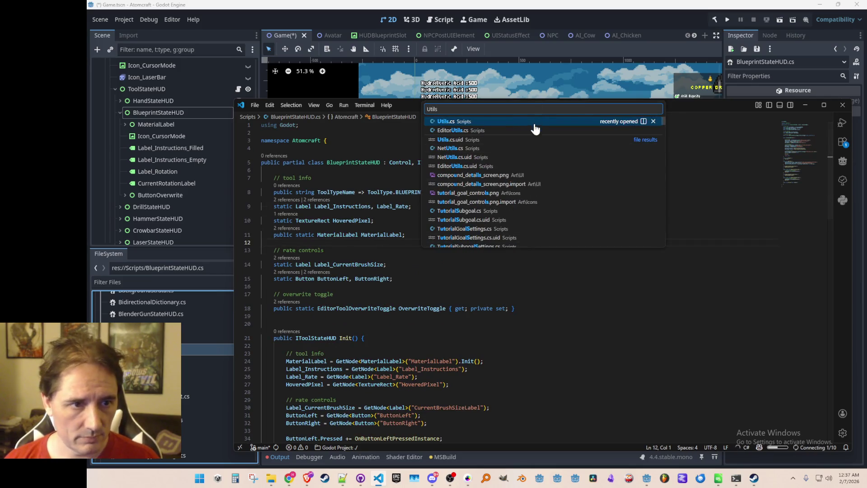
{"action": "left_click", "coordinate": [534, 126]}
Step: Add cases Right→Down, Down→Left, Left→Up with default returning direction, then save
{"action": "left_click", "coordinate": [576, 264]}
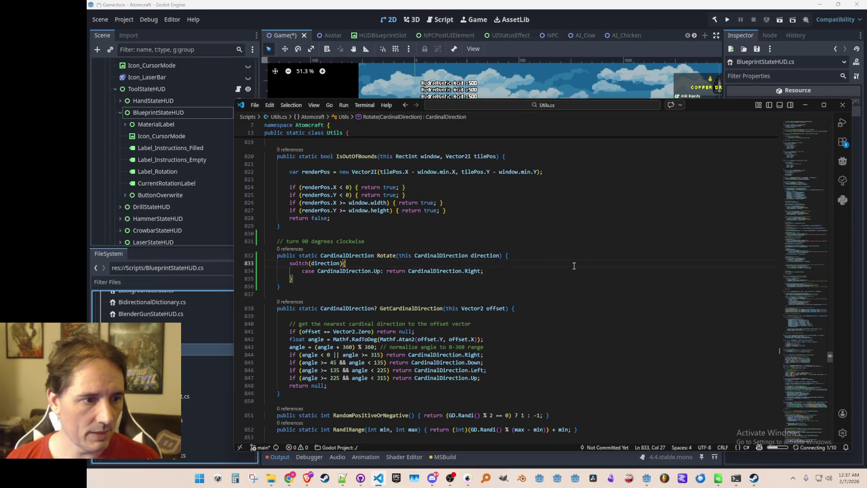
{"action": "key", "text": "Return"}
{"action": "key", "text": "Tab"}
{"action": "key", "text": "Return"}
{"action": "key", "text": "Tab"}
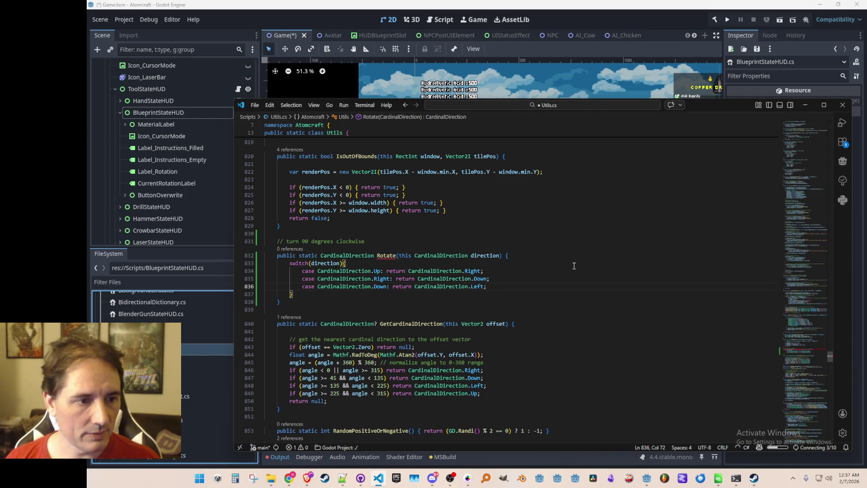
{"action": "key", "text": "Return"}
{"action": "key", "text": "Tab"}
{"action": "key", "text": "Tab"}
{"action": "key", "text": "Up"}
{"action": "key", "text": "Up"}
{"action": "key", "text": "Up"}
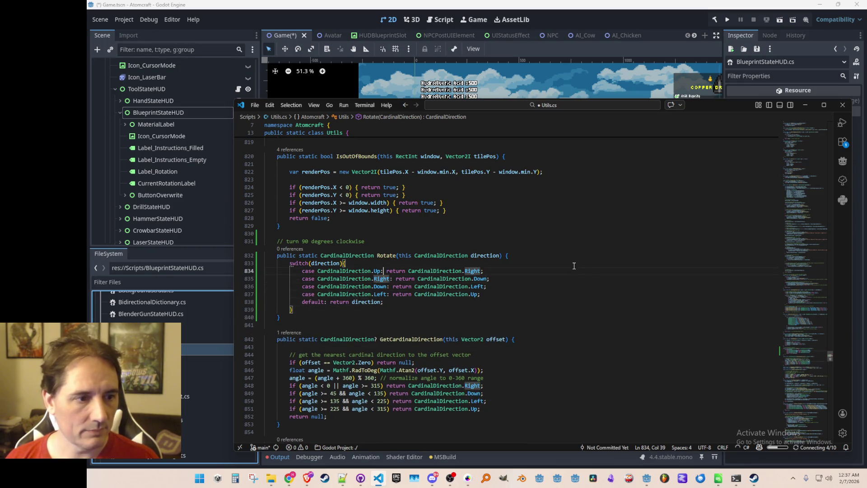
{"action": "key", "text": "ctrl+s"}
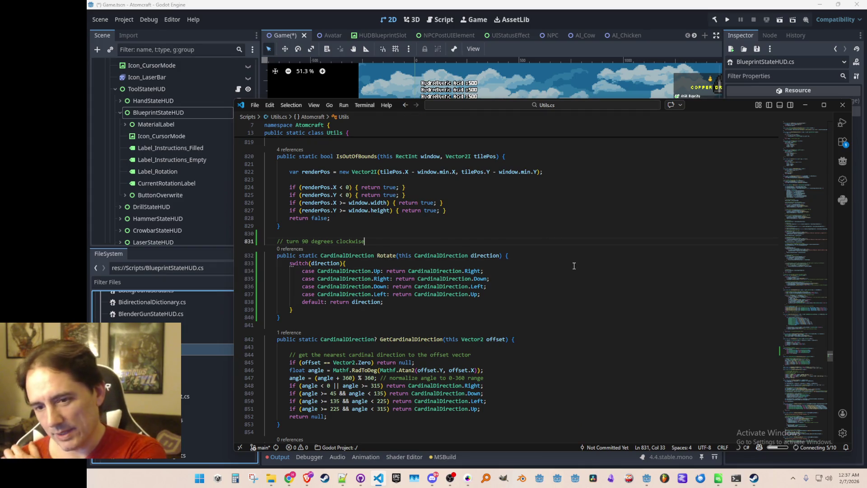
Step: Back in BlueprintStateHUD.cs, rename Label_Instructions to Label_Instructions_Filled and add a Label_Instructions_Empty field
{"action": "key", "text": "alt+Left"}
{"action": "key", "text": "alt+Right"}
{"action": "key", "text": "alt+Left"}
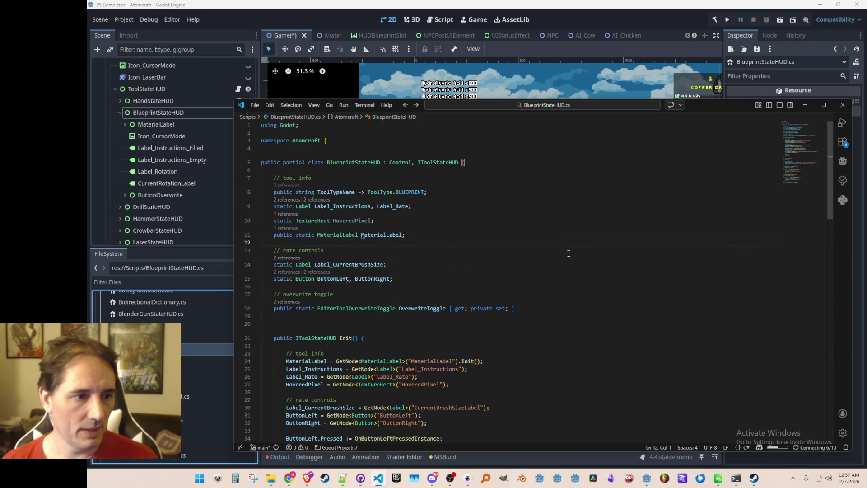
{"action": "scroll", "coordinate": [611, 271], "scroll_direction": "down", "scroll_amount": 2}
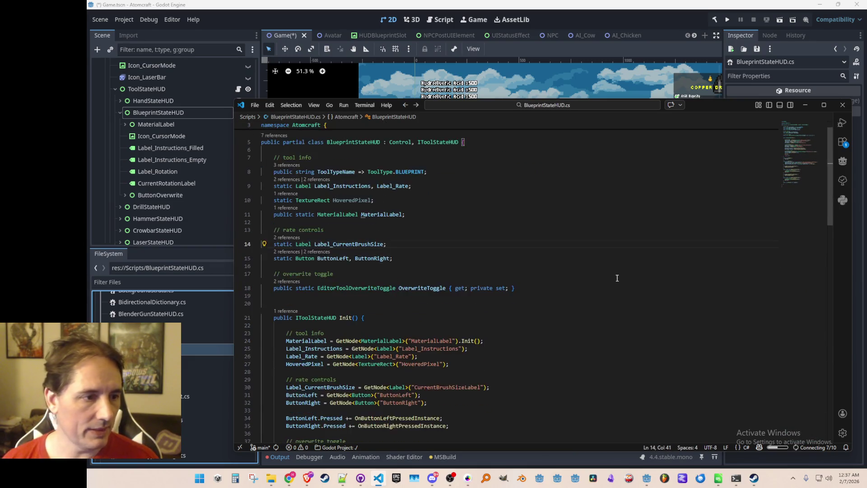
{"action": "key", "text": "Down"}
{"action": "key", "text": "End"}
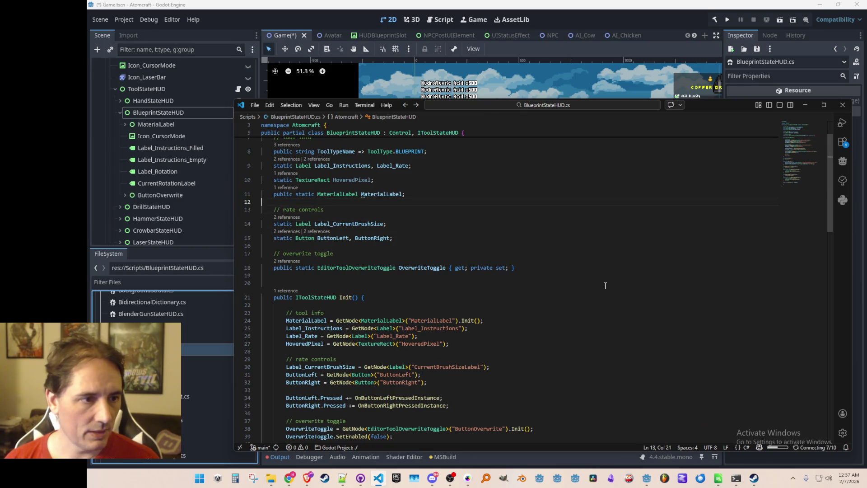
{"action": "key", "text": "Up"}
{"action": "key", "text": "Up"}
{"action": "key", "text": "Up"}
{"action": "key", "text": "ctrl+Right"}
{"action": "key", "text": "ctrl+Right"}
{"action": "key", "text": "ctrl+Right"}
{"action": "type", "text": "_Filled,"}
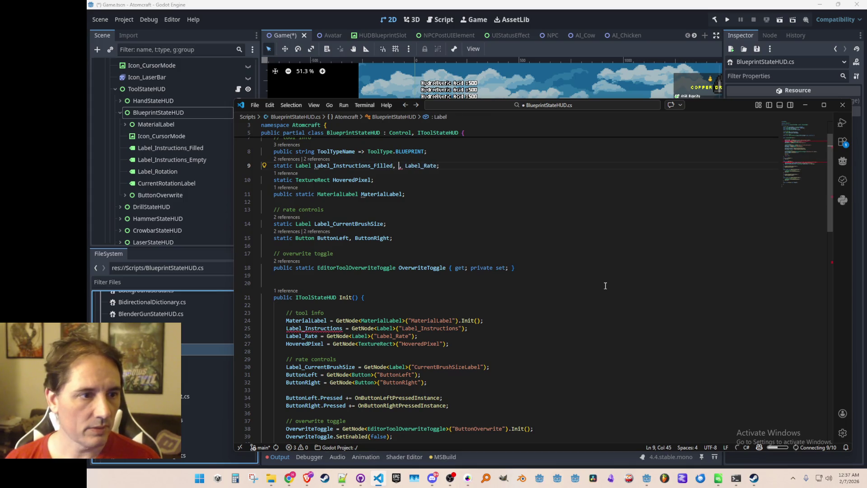
{"action": "key", "text": "Tab"}
{"action": "key", "text": "Tab"}
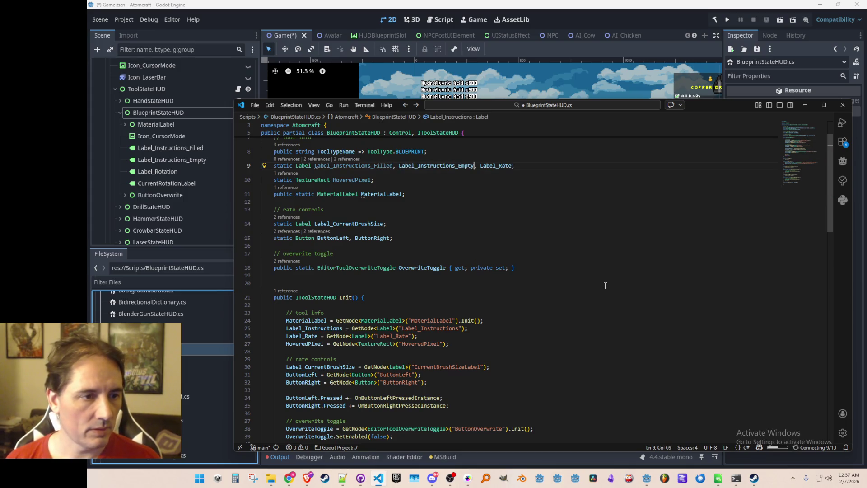
Step: Rename Label_Rate to Label_Rotation, drop HoveredPixel, accept updated Init lookups and save
{"action": "key", "text": "Left"}
{"action": "key", "text": "BackSpace"}
{"action": "key", "text": "BackSpace"}
{"action": "key", "text": "BackSpace"}
{"action": "type", "text": "otation"}
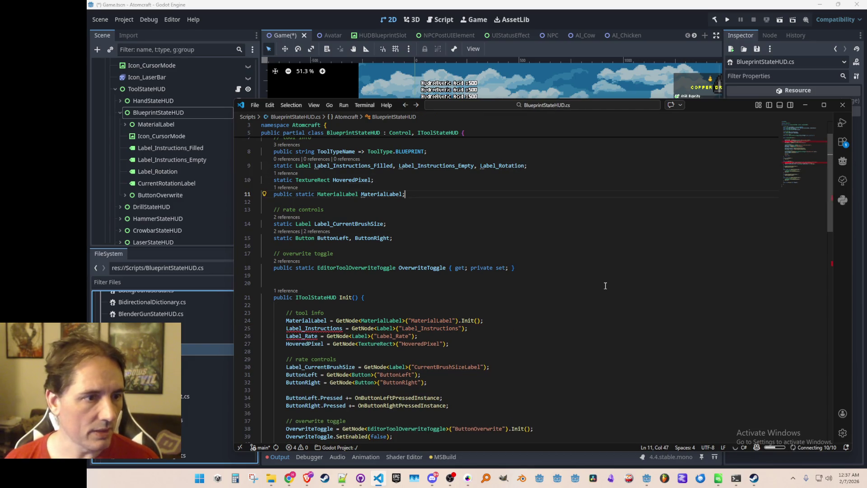
{"action": "key", "text": "Tab"}
{"action": "key", "text": "Tab"}
{"action": "key", "text": "Escape"}
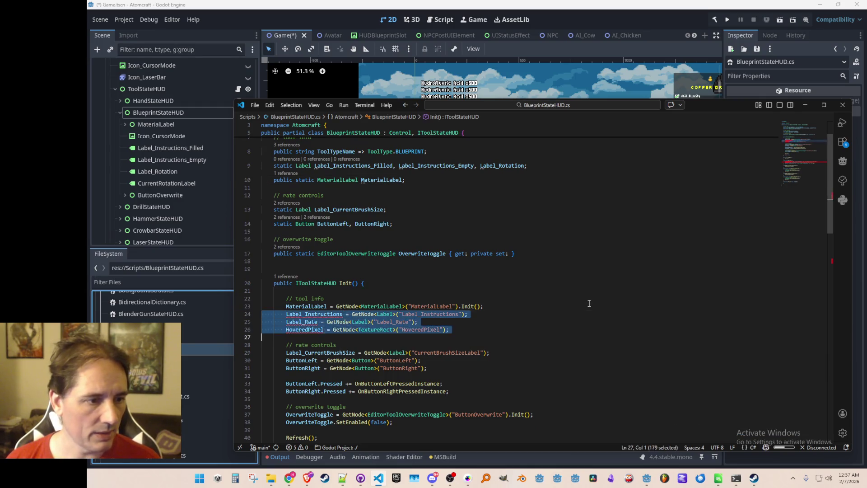
{"action": "key", "text": "Tab"}
{"action": "key", "text": "Tab"}
{"action": "key", "text": "Tab"}
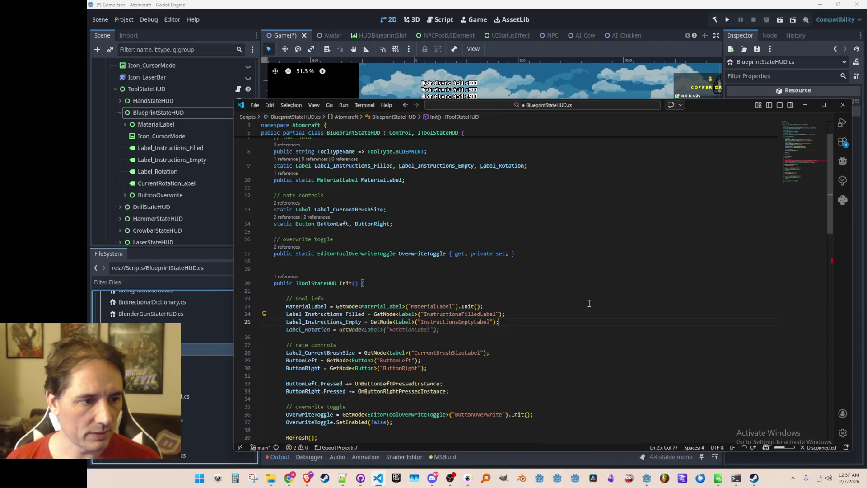
{"action": "key", "text": "ctrl+s"}
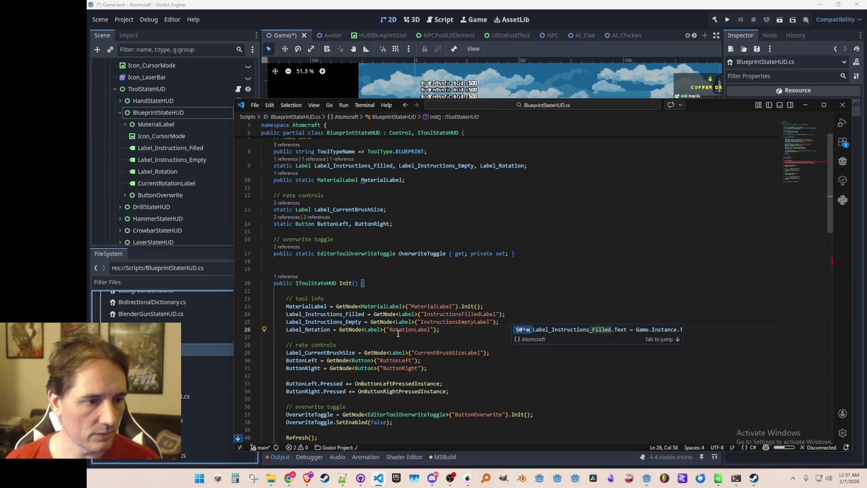
Step: Point the lookups at nodes Label_Rotation, Label_Instructions_Empty and Label_Instructions_Filled
{"action": "double_click", "coordinate": [399, 330]}
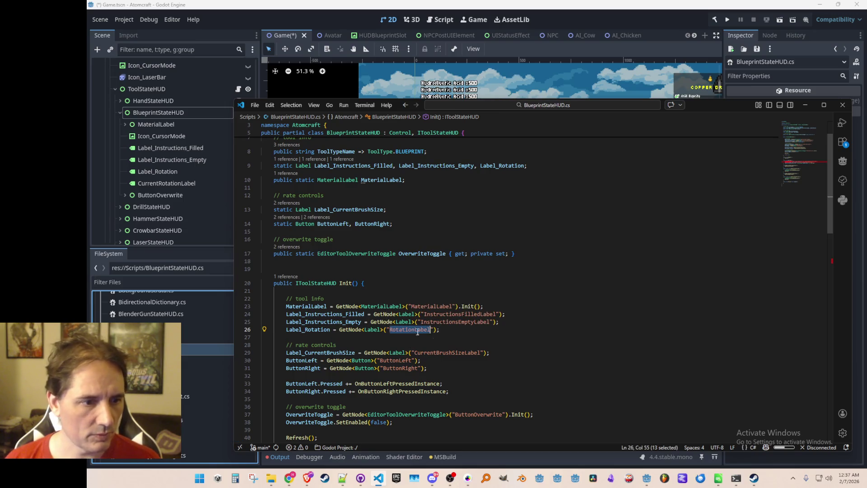
{"action": "type", "text": "Label_Rotation"}
{"action": "key", "text": "Up"}
{"action": "key", "text": "ctrl+Left"}
{"action": "type", "text": "Label"}
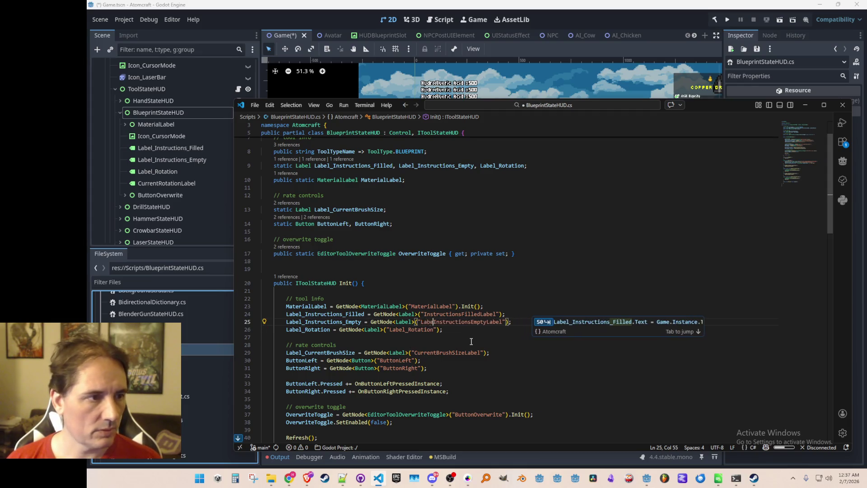
{"action": "key", "text": "Tab"}
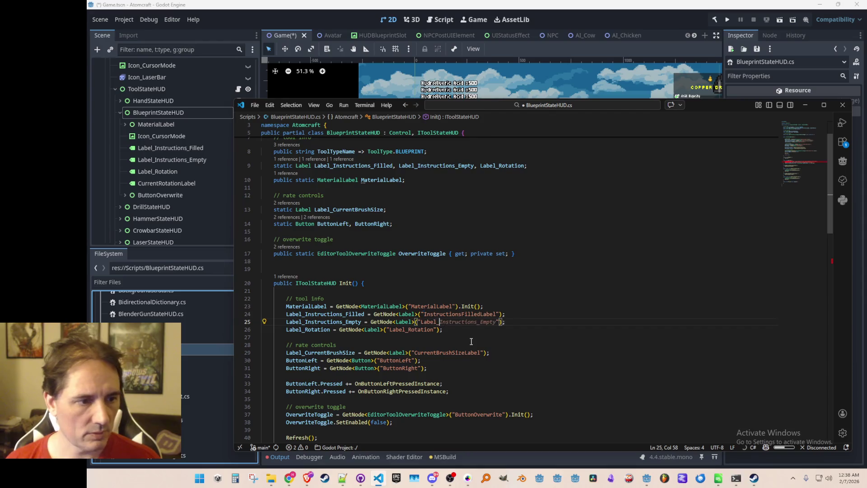
{"action": "key", "text": "Tab"}
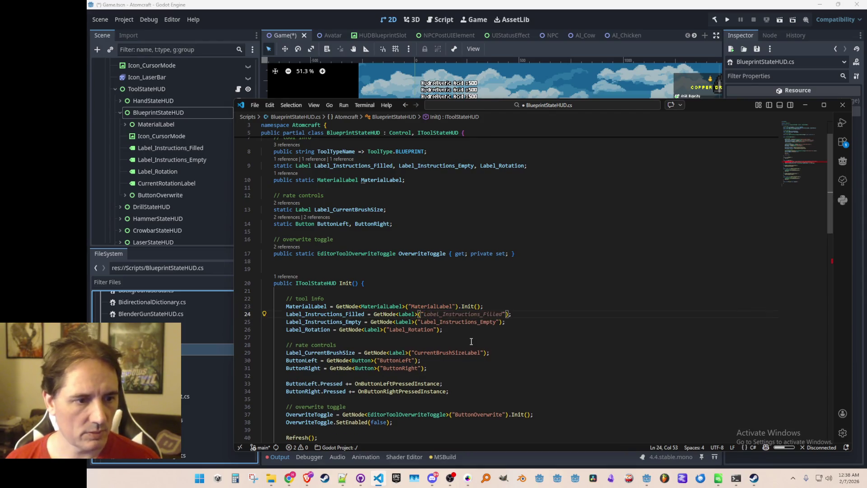
{"action": "key", "text": "Escape"}
{"action": "key", "text": "Down"}
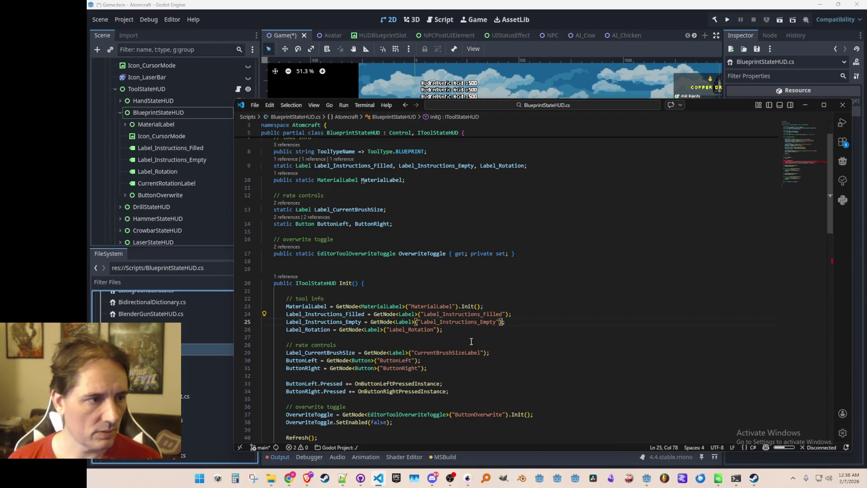
Step: Replace Label_CurrentBrushSize with a CurrentRotationLabel field and lookup, and delete the ButtonLeft/ButtonRight line
{"action": "left_click", "coordinate": [339, 353], "text": "ctrl"}
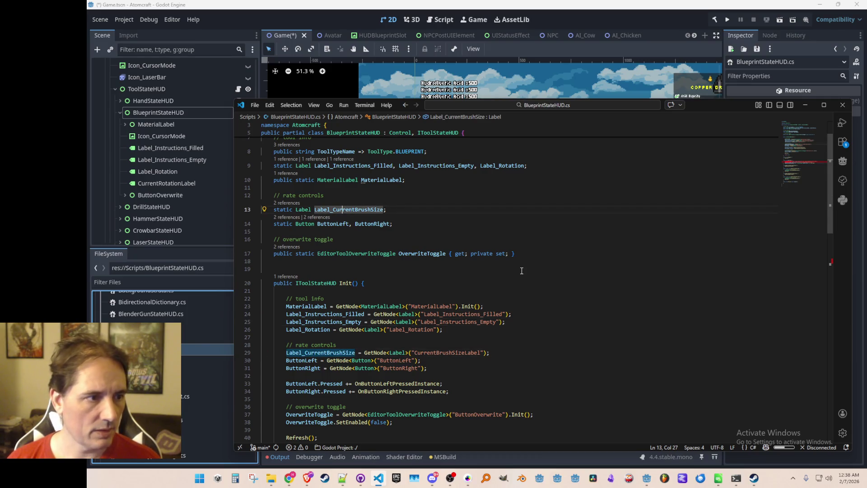
{"action": "key", "text": "ctrl+d"}
{"action": "type", "text": "Curre"}
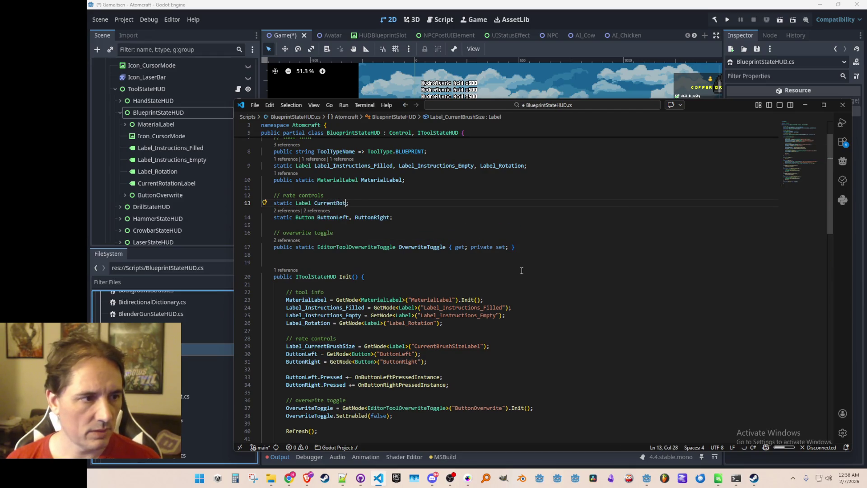
{"action": "type", "text": "abel"}
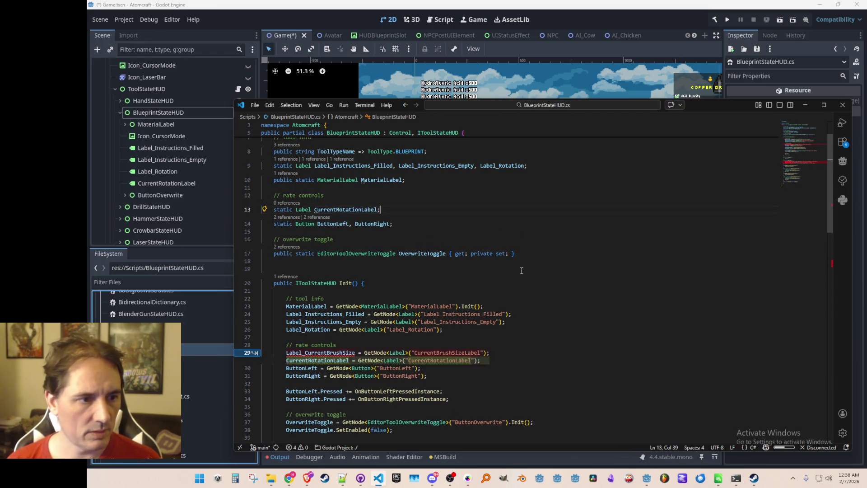
{"action": "key", "text": "Tab"}
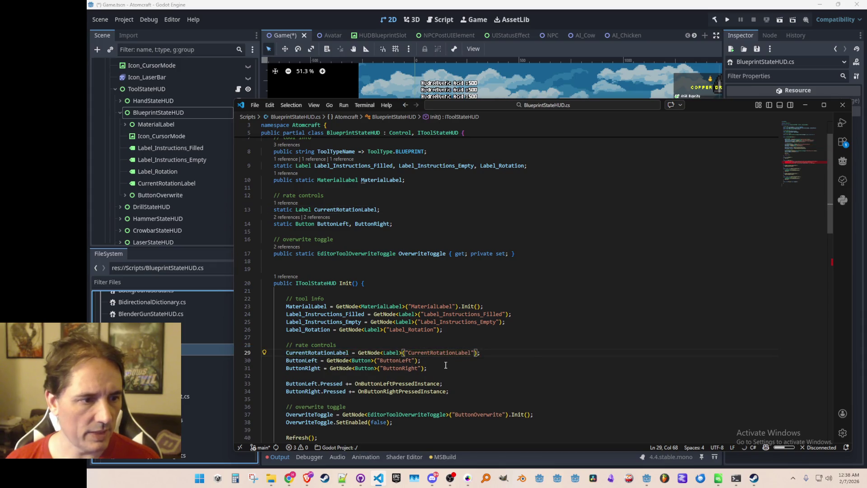
{"action": "left_click", "coordinate": [489, 238]}
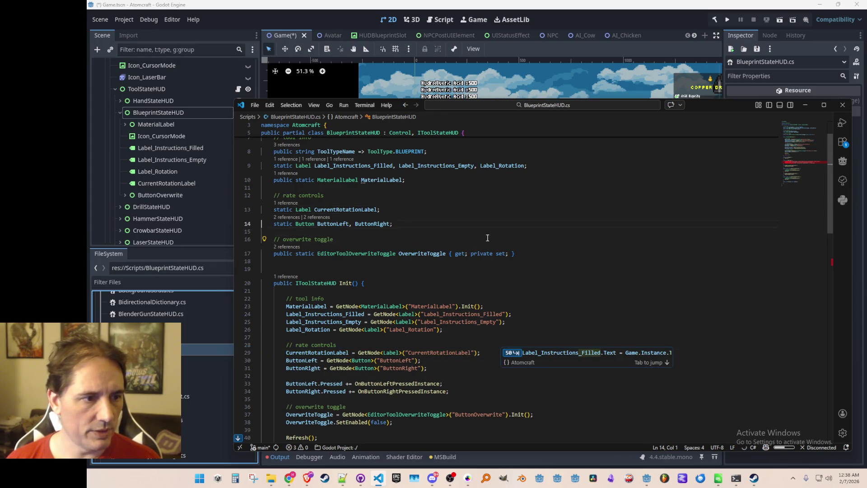
{"action": "key", "text": "ctrl+x"}
{"action": "left_click", "coordinate": [519, 189]}
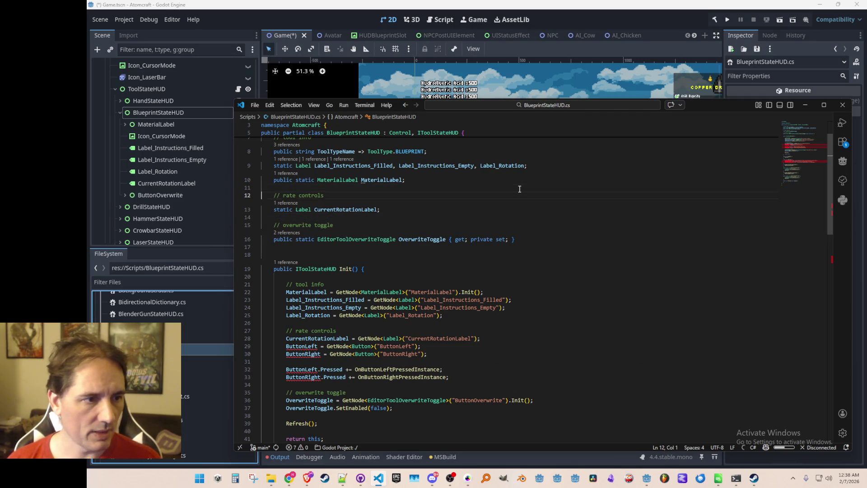
Step: Rename both 'rate controls' comments to 'rotation controls' and delete the button lookup and event code
{"action": "key", "text": "ctrl+Right"}
{"action": "key", "text": "ctrl+shift+Right"}
{"action": "type", "text": "rotation"}
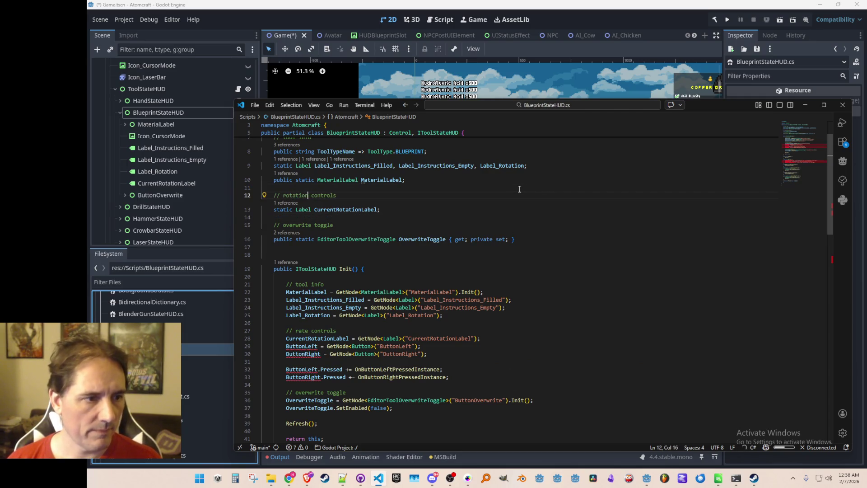
{"action": "left_click", "coordinate": [507, 330]}
{"action": "key", "text": "Down"}
{"action": "key", "text": "Down"}
{"action": "key", "text": "Home"}
{"action": "key", "text": "Home"}
{"action": "key", "text": "shift+Down"}
{"action": "key", "text": "shift+Down"}
{"action": "key", "text": "shift+Down"}
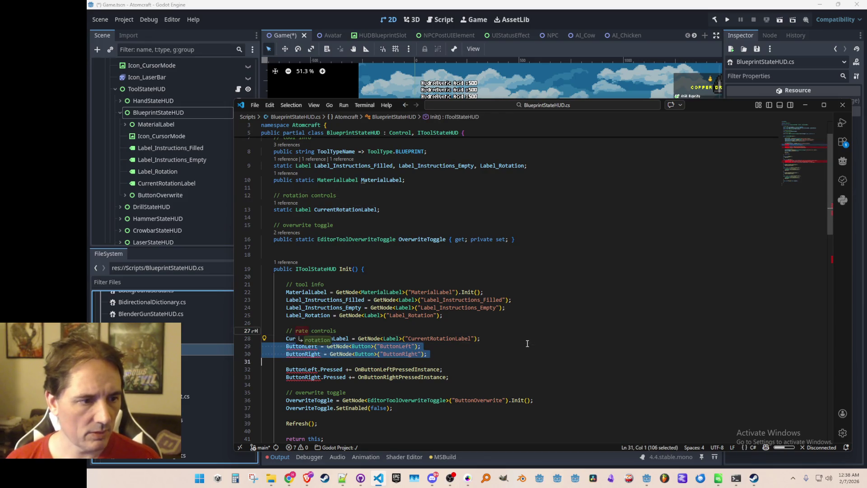
{"action": "key", "text": "Delete"}
{"action": "key", "text": "Up"}
{"action": "key", "text": "Up"}
{"action": "key", "text": "Tab"}
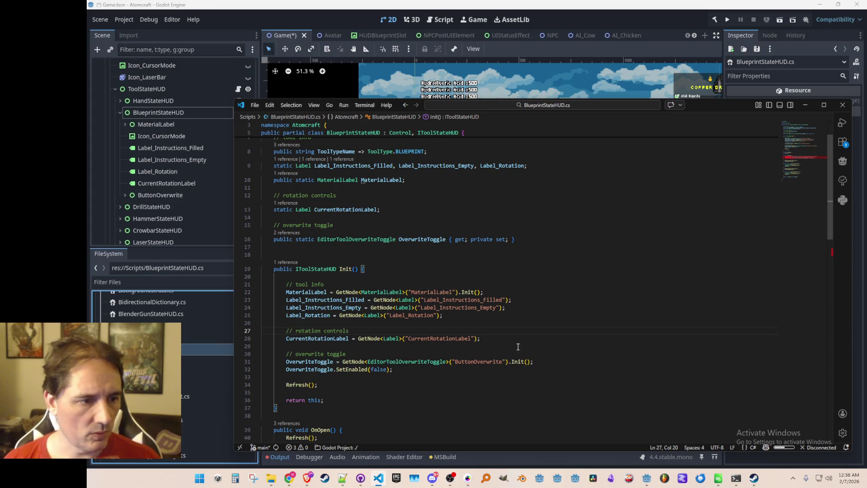
Step: Remove the OverwriteToggle property and its setup code in Init
{"action": "key", "text": "shift+Up"}
{"action": "key", "text": "shift+Up"}
{"action": "key", "text": "shift+Up"}
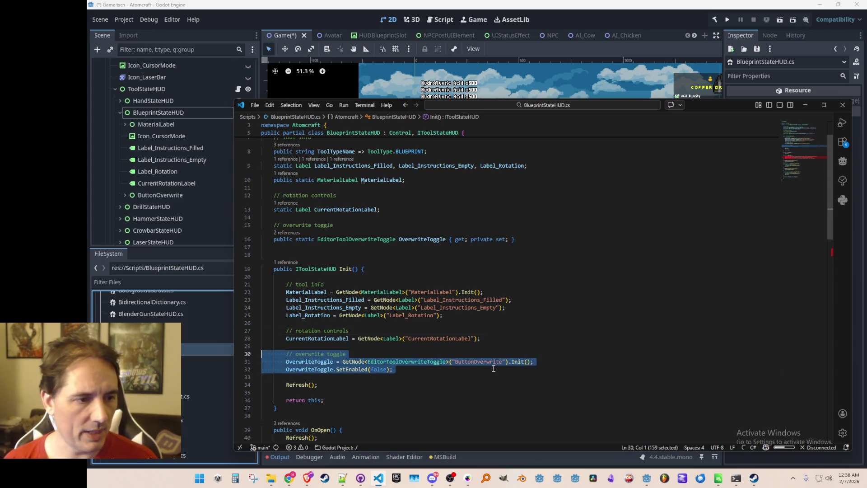
{"action": "key", "text": "ctrl+slash"}
{"action": "key", "text": "Up"}
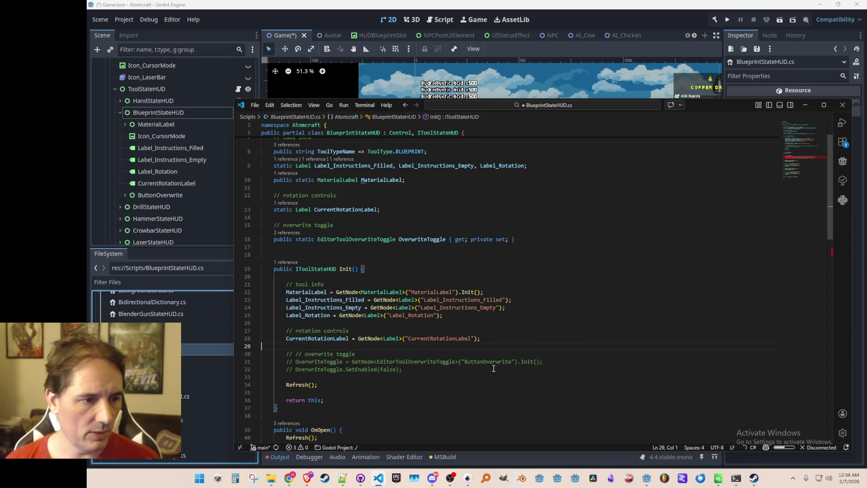
{"action": "scroll", "coordinate": [537, 264], "scroll_direction": "up", "scroll_amount": 2}
{"action": "left_click", "coordinate": [534, 284]}
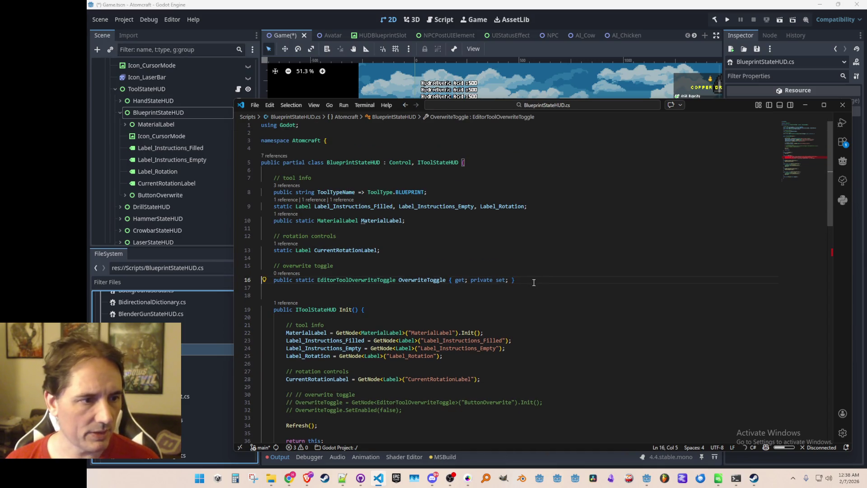
{"action": "key", "text": "shift+Up"}
{"action": "key", "text": "shift+Up"}
{"action": "key", "text": "BackSpace"}
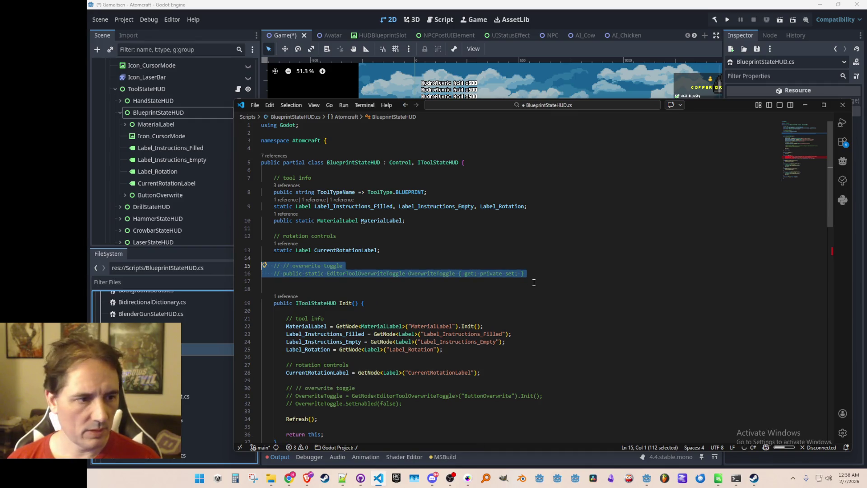
{"action": "key", "text": "Delete"}
{"action": "key", "text": "Down"}
{"action": "key", "text": "Down"}
{"action": "key", "text": "Down"}
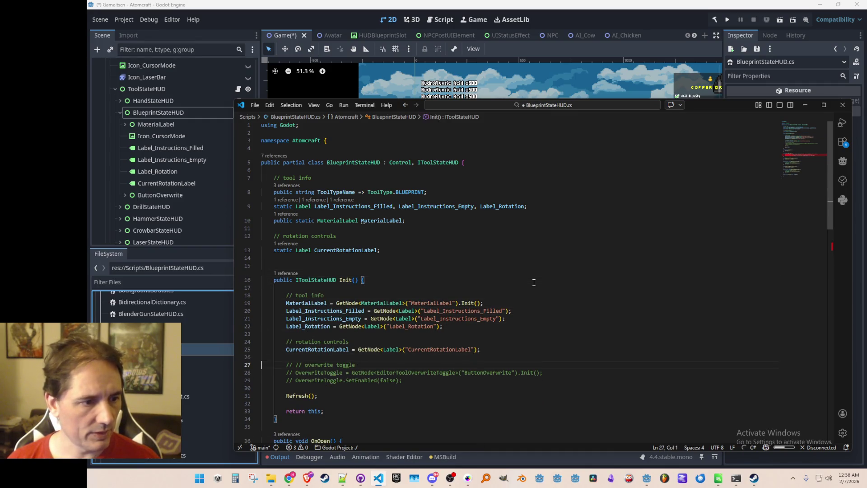
{"action": "key", "text": "Down"}
{"action": "key", "text": "shift+Up"}
{"action": "key", "text": "shift+Up"}
{"action": "key", "text": "shift+Up"}
{"action": "key", "text": "BackSpace"}
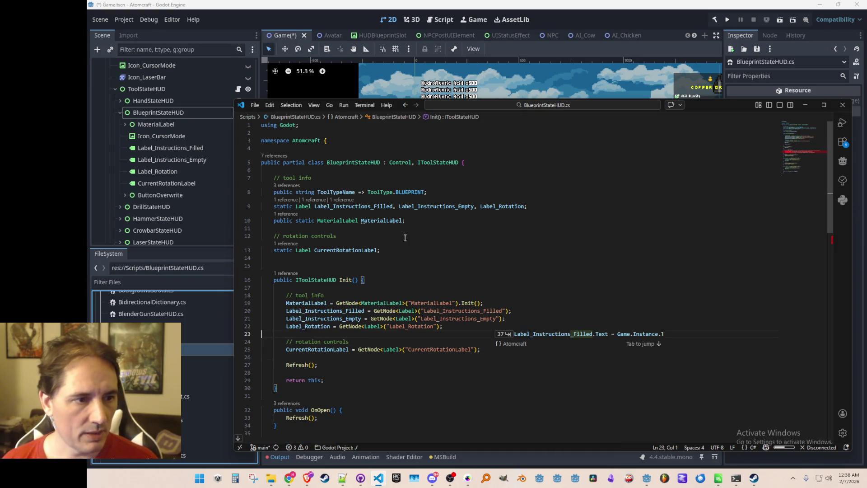
Step: Add 'public static CardinalDirection CurrentRotation { get; private set; } = CardinalDirection.Up;' below CurrentRotationLabel
{"action": "left_click", "coordinate": [446, 250]}
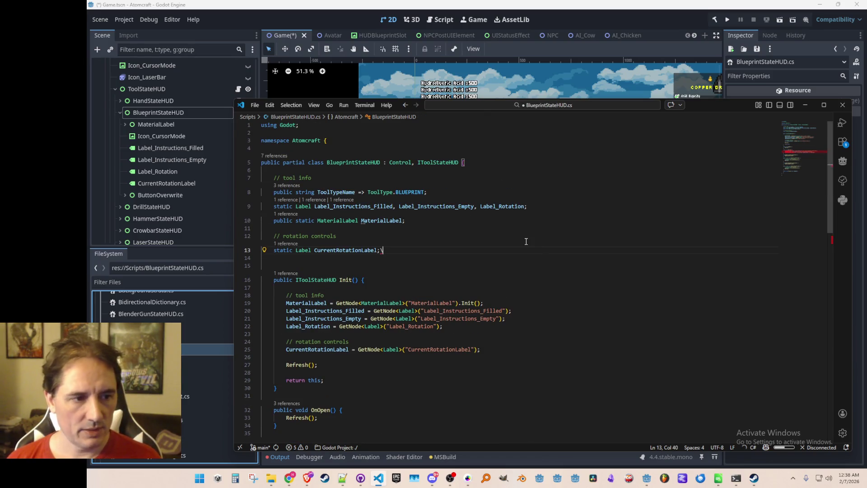
{"action": "key", "text": "Return"}
{"action": "type", "text": "public static "}
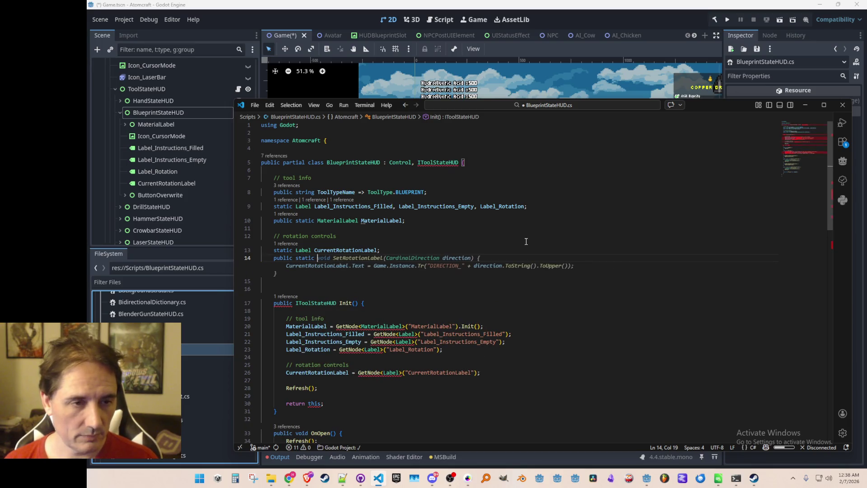
{"action": "type", "text": "Direcit"}
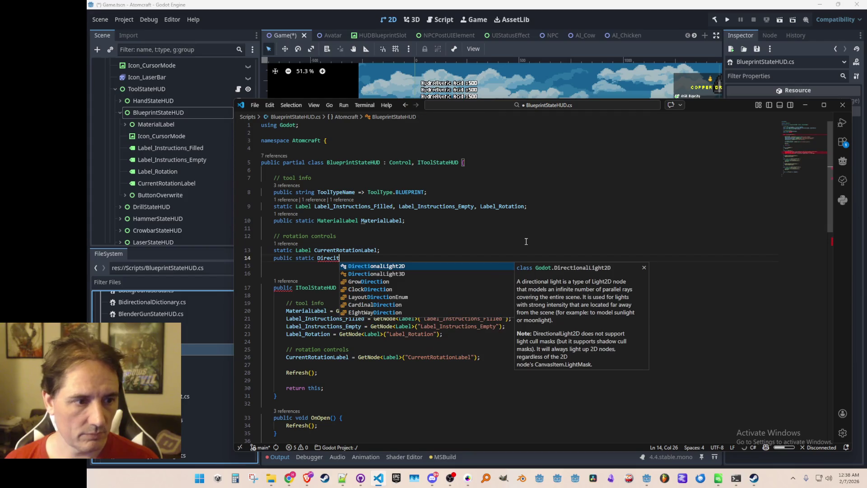
{"action": "key", "text": "Down"}
{"action": "key", "text": "Down"}
{"action": "key", "text": "Down"}
{"action": "key", "text": "Return"}
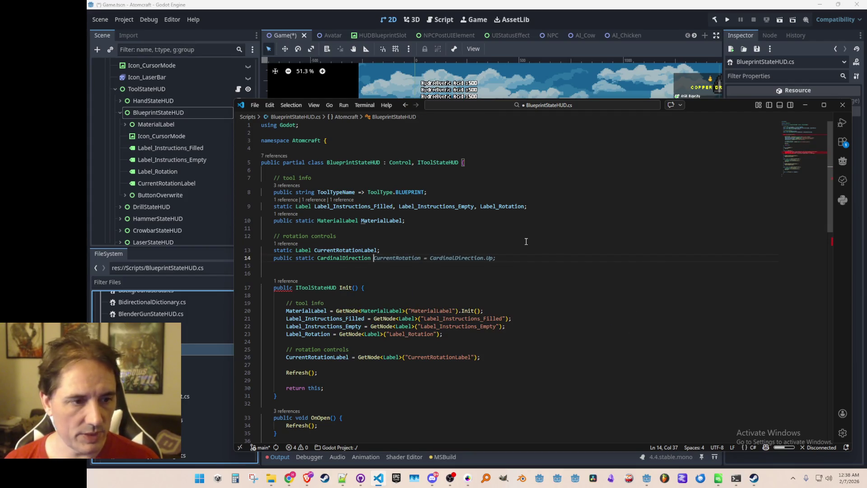
{"action": "key", "text": "Tab"}
{"action": "key", "text": "ctrl+Left"}
{"action": "key", "text": "ctrl+Left"}
{"action": "key", "text": "ctrl+Left"}
{"action": "key", "text": "ctrl+Right"}
{"action": "type", "text": "{ get; priva"}
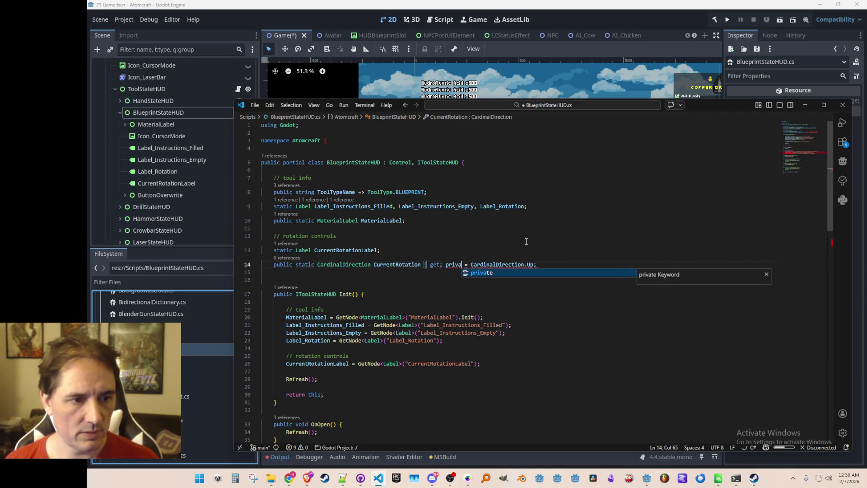
{"action": "type", "text": "te set; }"}
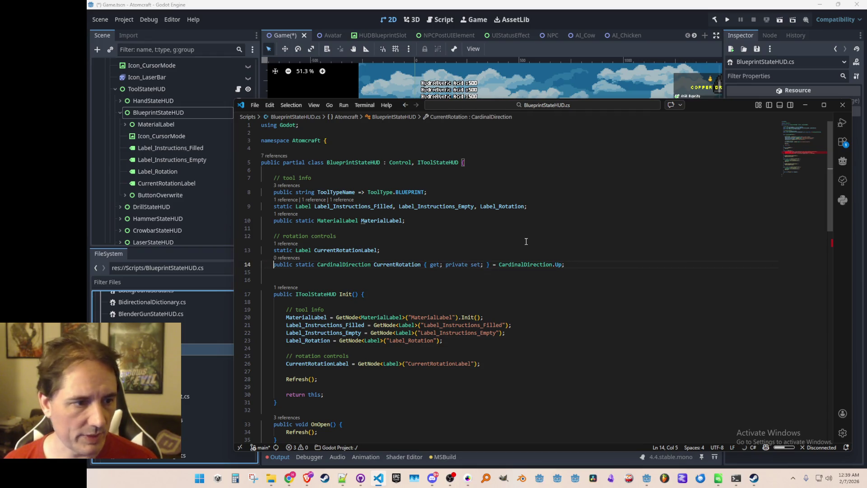
{"action": "key", "text": "Down"}
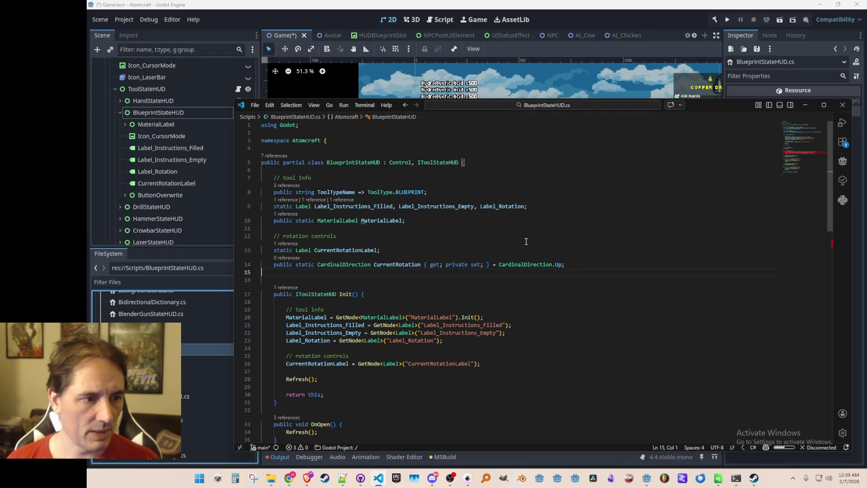
{"action": "scroll", "coordinate": [513, 240], "scroll_direction": "down", "scroll_amount": 9}
Step: In Refresh, replace the Label_Instructions text line with Label_Instructions_Filled and Label_Instructions_Empty lines
{"action": "left_click", "coordinate": [623, 246]}
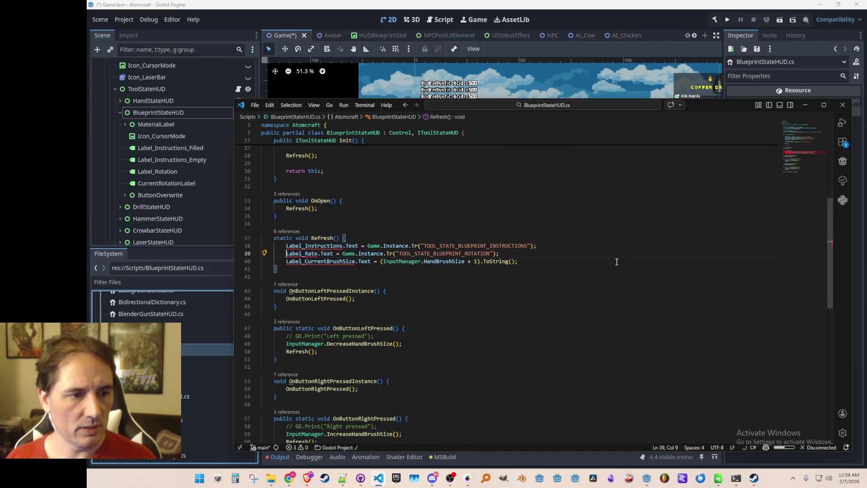
{"action": "key", "text": "ctrl+z"}
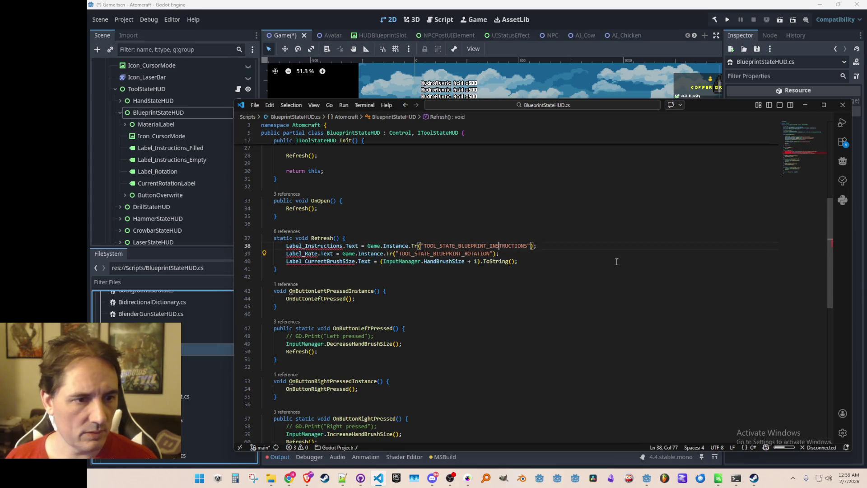
{"action": "key", "text": "ctrl+Return"}
{"action": "type", "text": "Label"}
{"action": "key", "text": "Escape"}
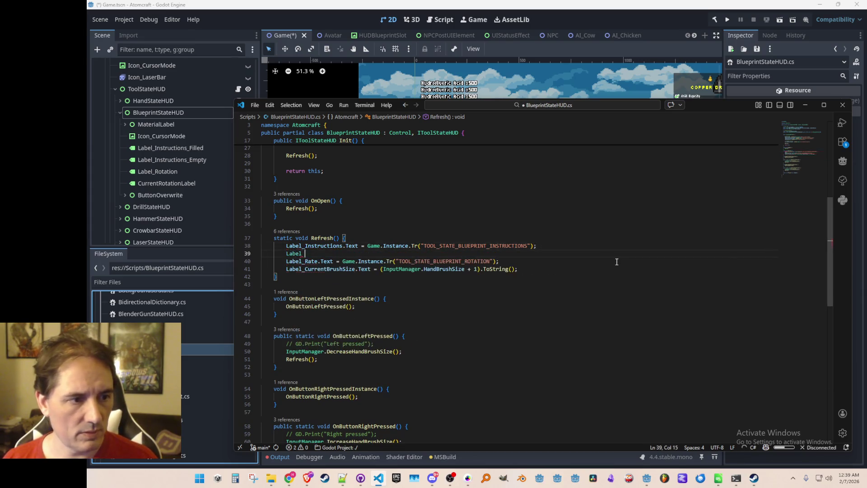
{"action": "key", "text": "Tab"}
{"action": "key", "text": "Return"}
{"action": "key", "text": "Tab"}
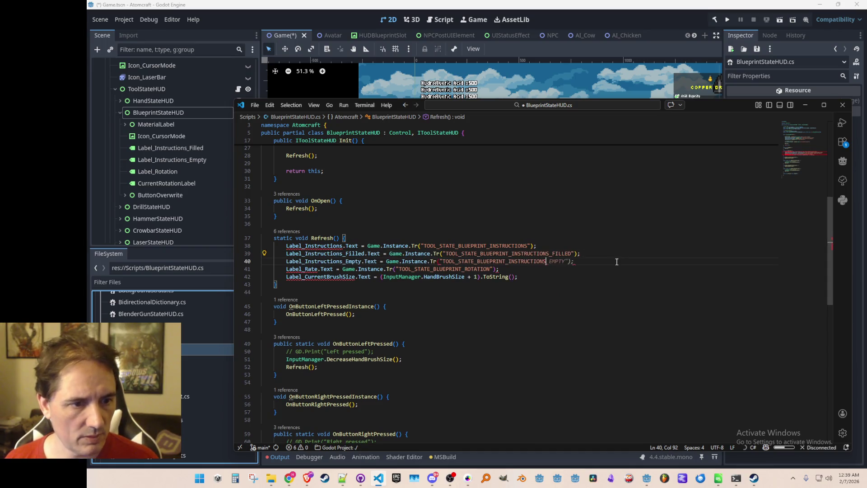
{"action": "key", "text": "shift+Up"}
{"action": "key", "text": "Delete"}
{"action": "key", "text": "Down"}
Step: Set Label_Rotation.Text to Tr("TOOL_STATE_BLUEPRINT_ROTATION") and fill CurrentRotationLabel with the translated direction
{"action": "key", "text": "ctrl+Return"}
{"action": "type", "text": "La"}
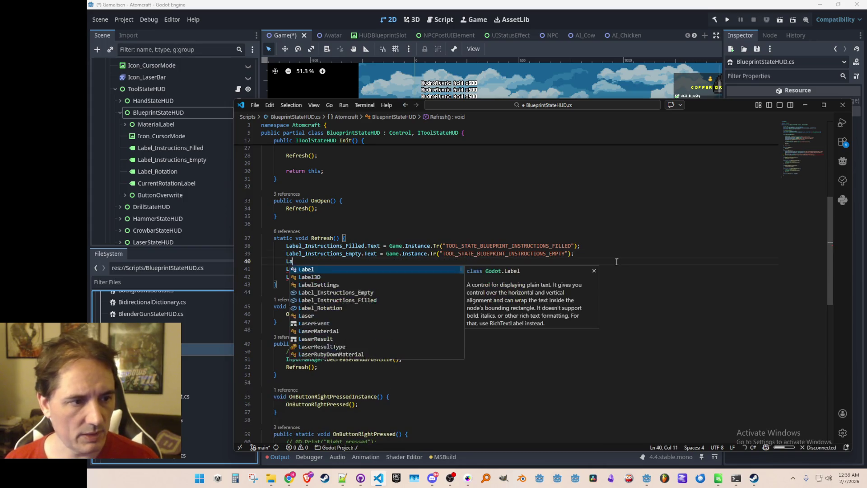
{"action": "type", "text": "bel_R"}
{"action": "key", "text": "Tab"}
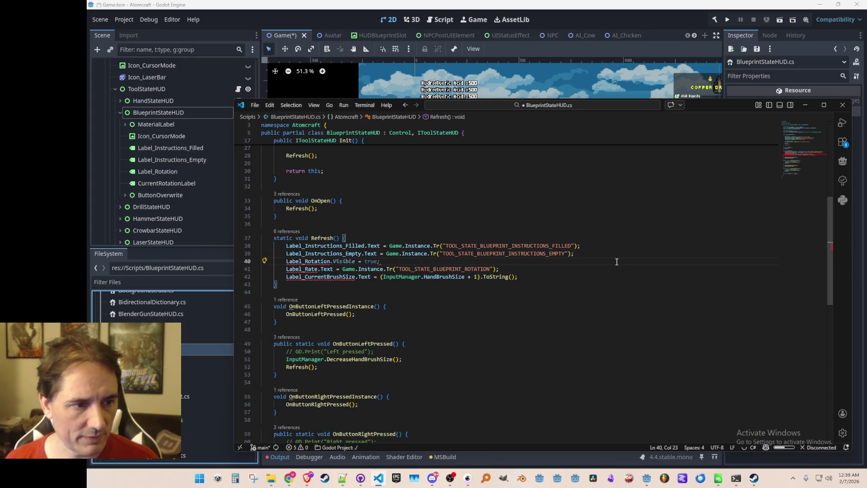
{"action": "key", "text": "ctrl+shift+Left"}
{"action": "key", "text": "ctrl+shift+Left"}
{"action": "key", "text": "ctrl+shift+Left"}
{"action": "key", "text": "BackSpace"}
{"action": "type", "text": "."}
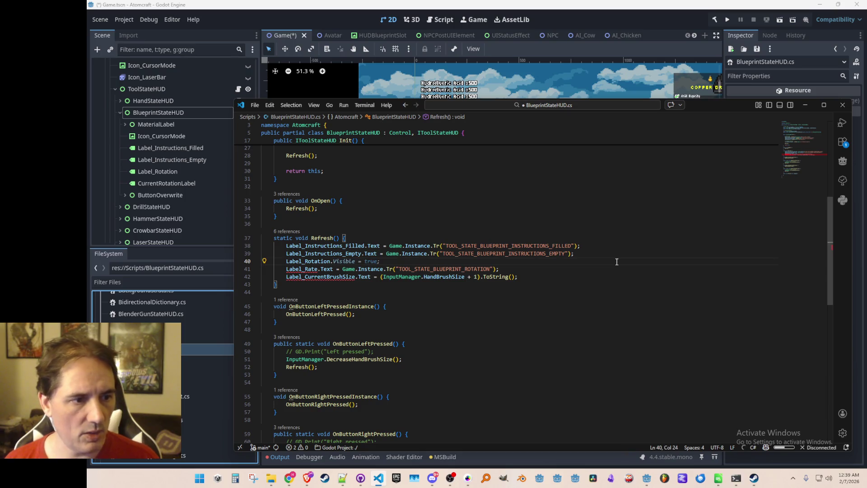
{"action": "type", "text": "Text"}
{"action": "key", "text": "Tab"}
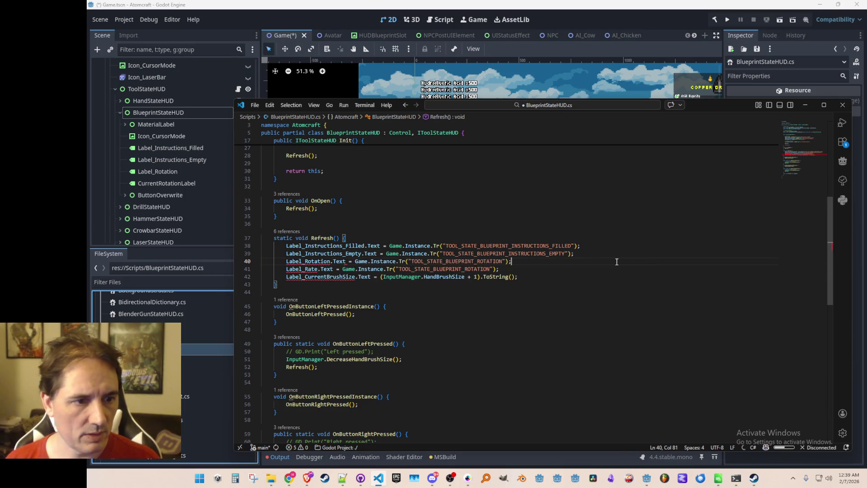
{"action": "key", "text": "Tab"}
{"action": "key", "text": "Tab"}
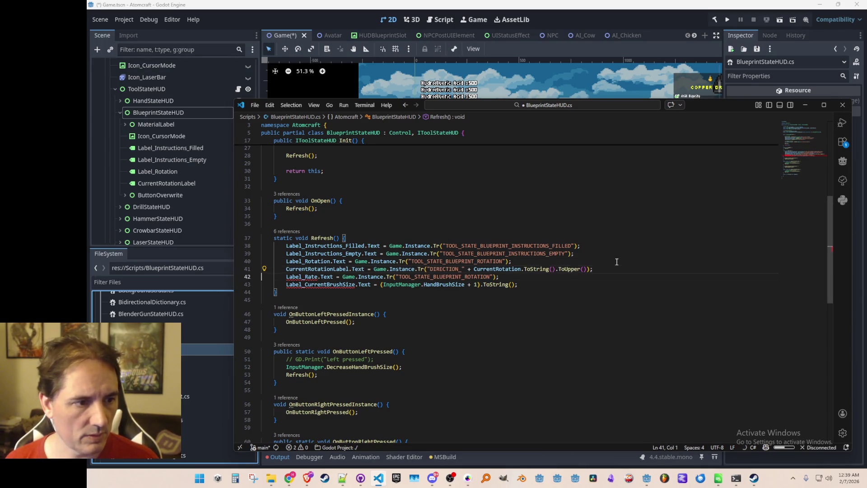
Step: Delete the Label_Rate and Label_CurrentBrushSize lines, tidy blank lines and save
{"action": "key", "text": "Down"}
{"action": "key", "text": "shift+Down"}
{"action": "key", "text": "shift+Down"}
{"action": "key", "text": "Delete"}
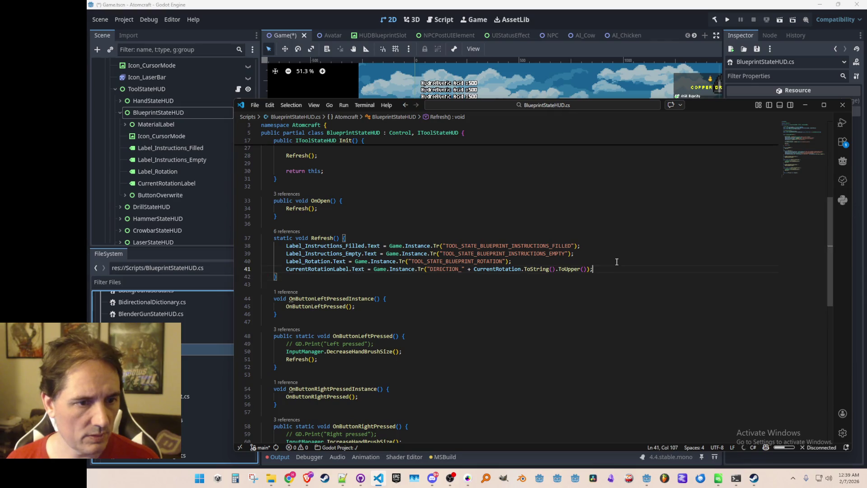
{"action": "key", "text": "Return"}
{"action": "key", "text": "Return"}
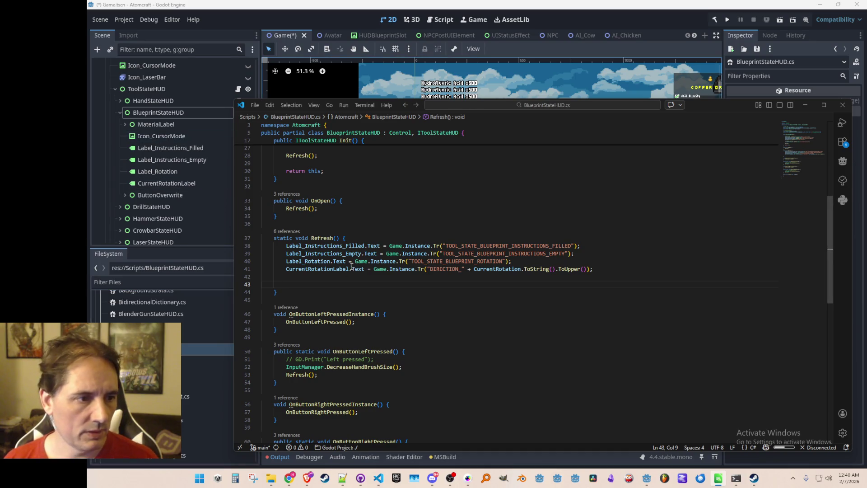
{"action": "key", "text": "BackSpace"}
{"action": "key", "text": "BackSpace"}
{"action": "key", "text": "BackSpace"}
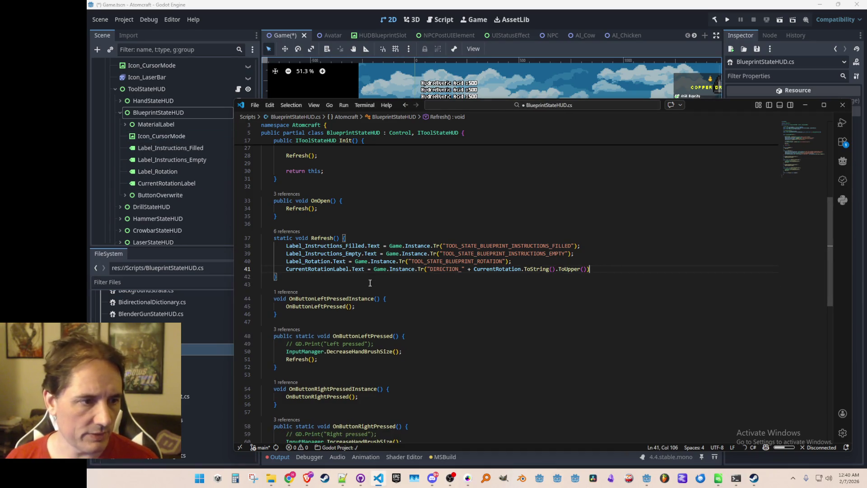
{"action": "key", "text": "Delete"}
{"action": "key", "text": "Up"}
{"action": "key", "text": "Up"}
{"action": "key", "text": "ctrl+s"}
{"action": "scroll", "coordinate": [439, 319], "scroll_direction": "down", "scroll_amount": 3}
{"action": "key", "text": "Down"}
{"action": "key", "text": "Down"}
{"action": "key", "text": "Down"}
{"action": "key", "text": "shift+Down"}
{"action": "key", "text": "shift+Down"}
{"action": "key", "text": "shift+Down"}
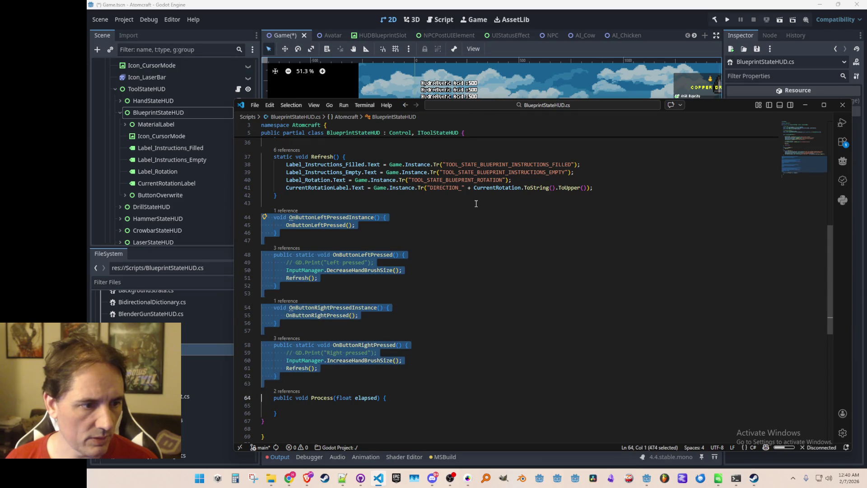
Step: Delete the OnButton left/right handler methods and save the script
{"action": "key", "text": "Delete"}
{"action": "key", "text": "ctrl+s"}
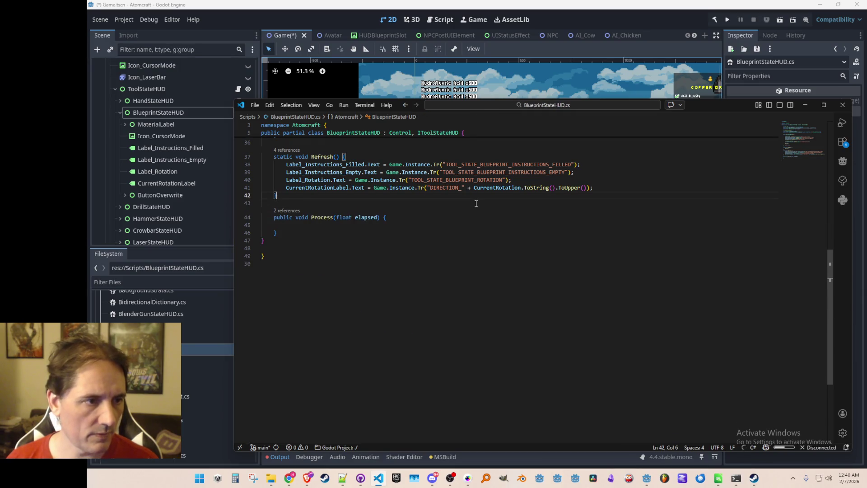
{"action": "key", "text": "Up"}
{"action": "key", "text": "Up"}
{"action": "key", "text": "End"}
{"action": "scroll", "coordinate": [572, 313], "scroll_direction": "up", "scroll_amount": 10}
{"action": "scroll", "coordinate": [577, 316], "scroll_direction": "down", "scroll_amount": 3}
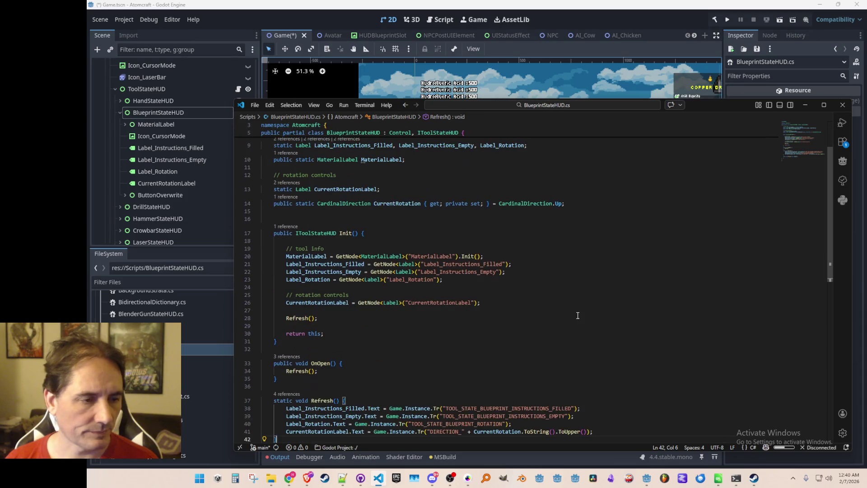
{"action": "scroll", "coordinate": [585, 283], "scroll_direction": "up", "scroll_amount": 2}
Step: Add a static Rotate() method under CurrentRotation that advances the direction and calls Refresh
{"action": "left_click", "coordinate": [636, 244]}
{"action": "key", "text": "Return"}
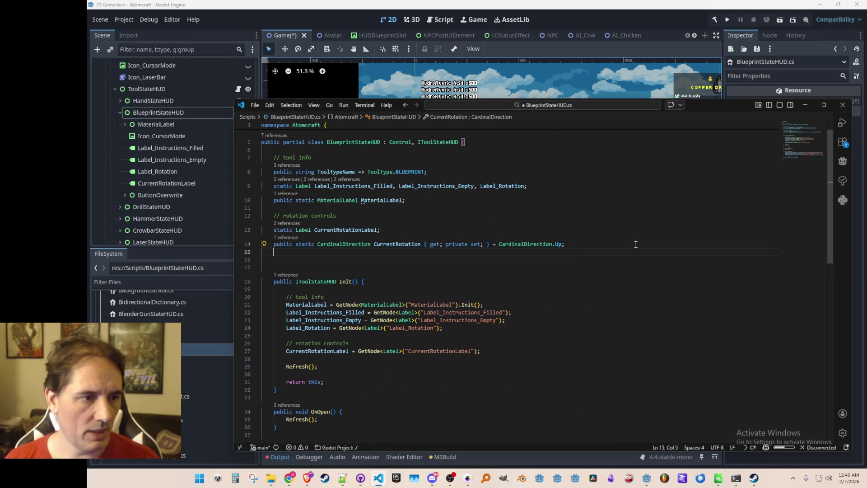
{"action": "type", "text": "public"}
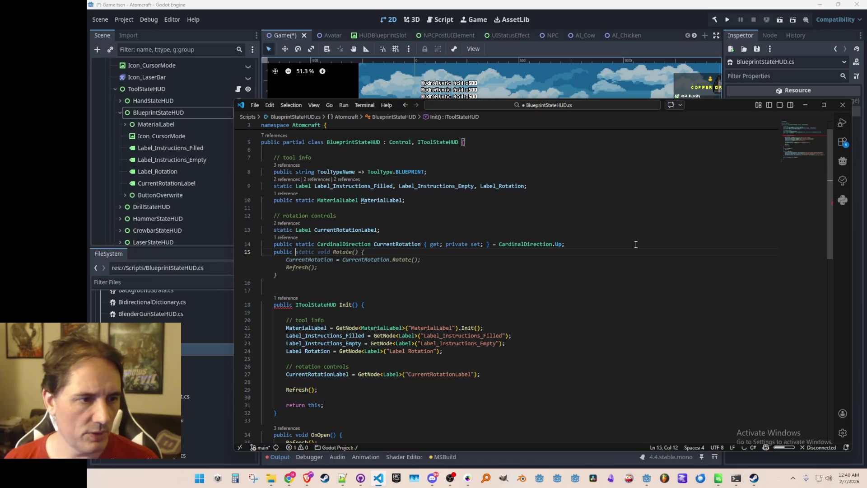
{"action": "key", "text": "Tab"}
{"action": "key", "text": "Down"}
{"action": "scroll", "coordinate": [609, 260], "scroll_direction": "down", "scroll_amount": 5}
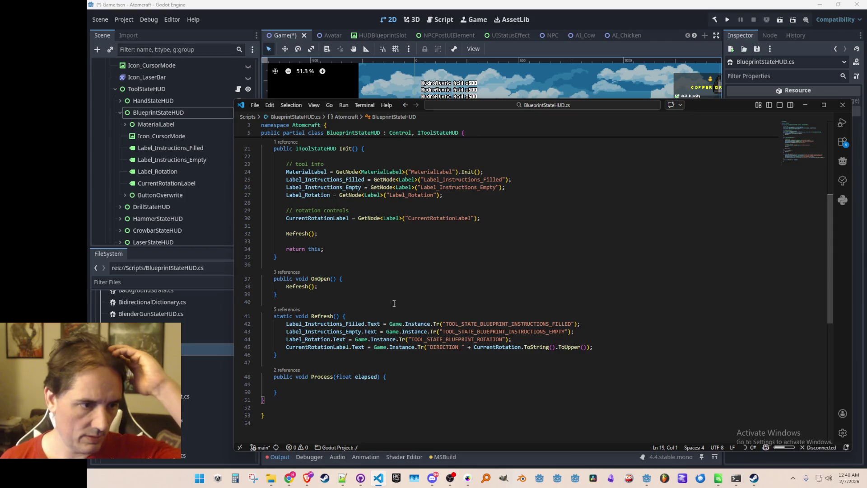
{"action": "left_click", "coordinate": [487, 391]}
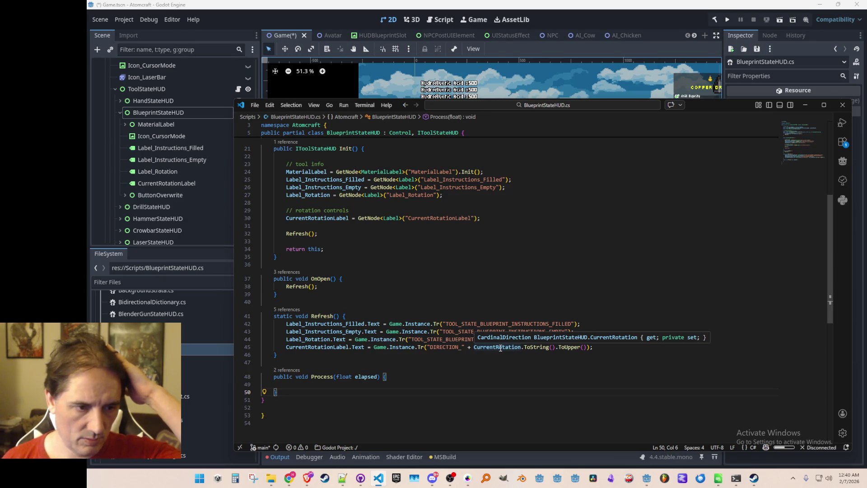
{"action": "left_click", "coordinate": [501, 348]}
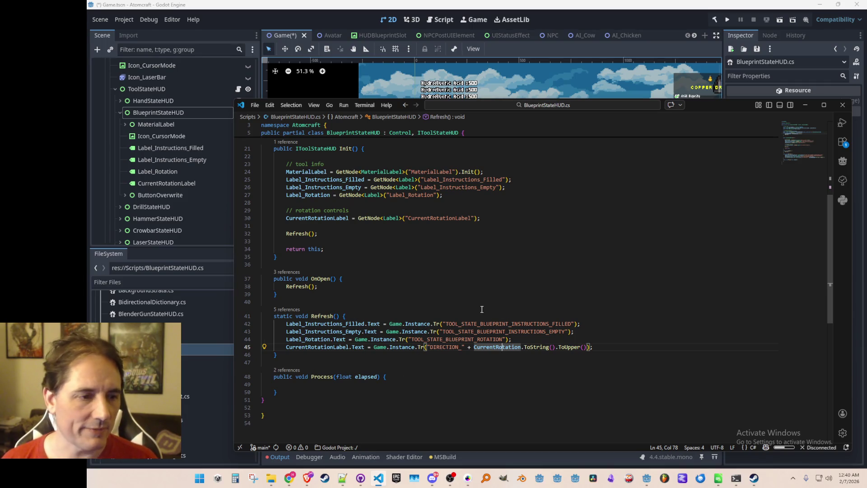
{"action": "left_click", "coordinate": [465, 303]}
{"action": "scroll", "coordinate": [470, 302], "scroll_direction": "up", "scroll_amount": 5}
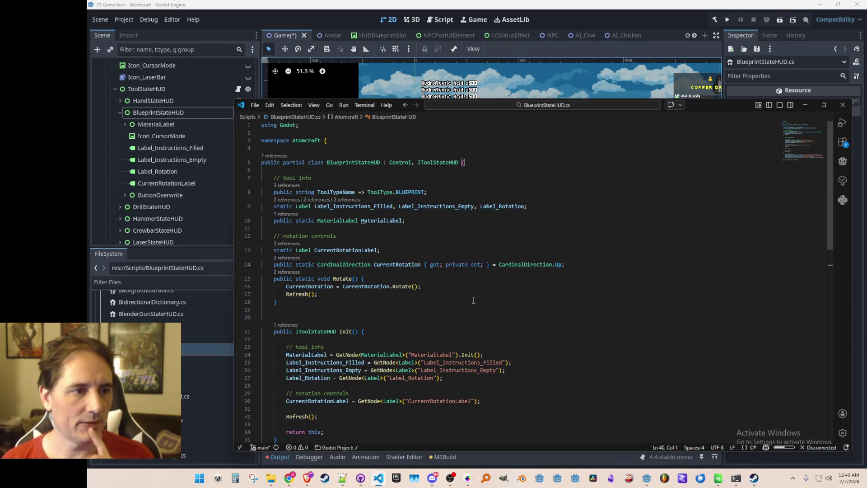
Step: Review the Rotate method, then open the '3 references' CodeLens above ToolTypeName
{"action": "left_click", "coordinate": [421, 229]}
{"action": "scroll", "coordinate": [420, 271], "scroll_direction": "down", "scroll_amount": 5}
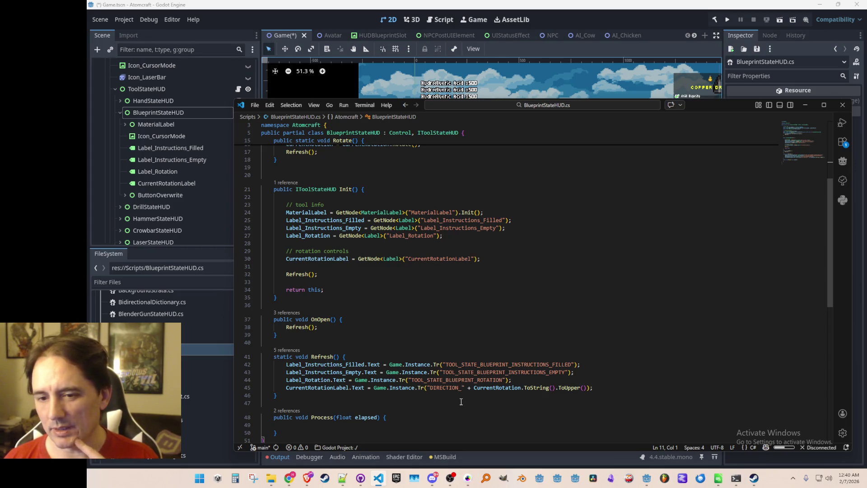
{"action": "scroll", "coordinate": [471, 379], "scroll_direction": "up", "scroll_amount": 5}
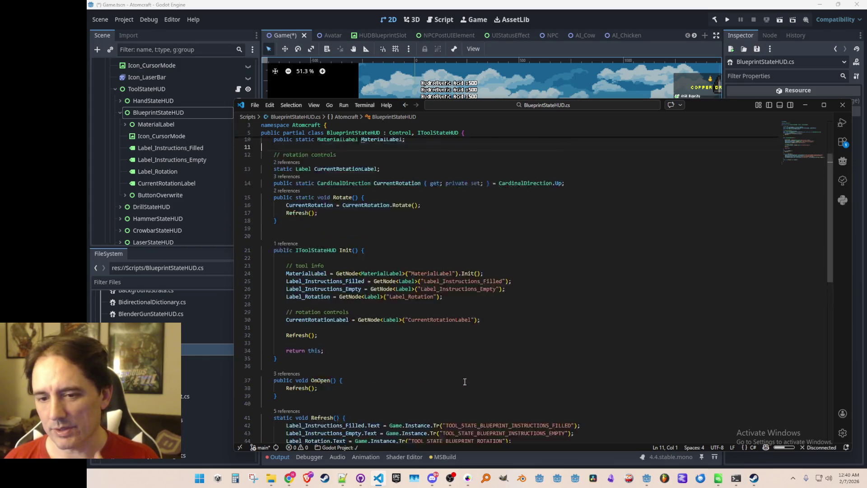
{"action": "left_click", "coordinate": [384, 311]}
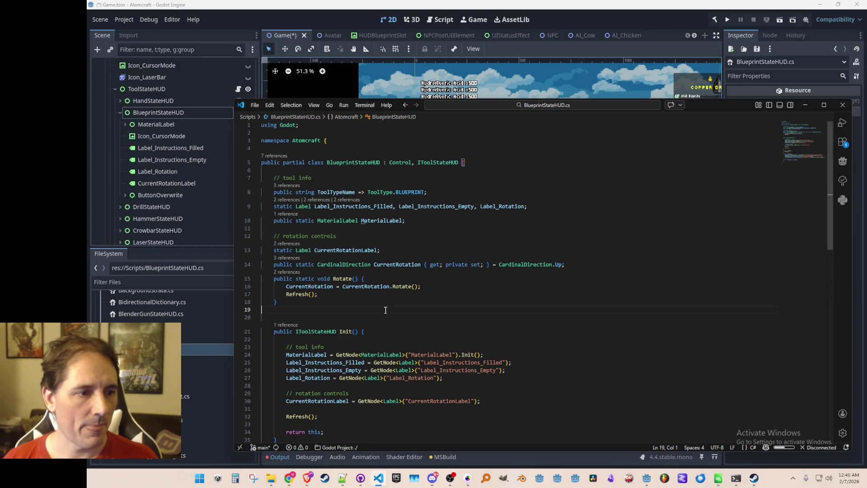
{"action": "left_click", "coordinate": [333, 279]}
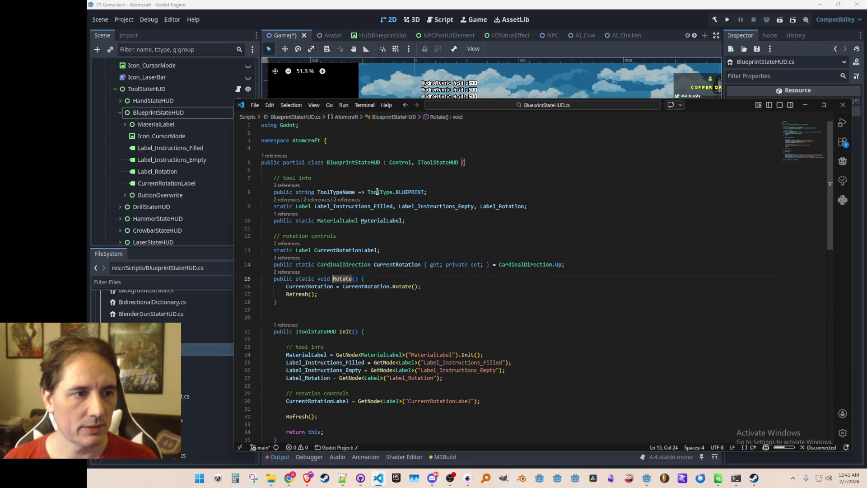
{"action": "left_click", "coordinate": [346, 175]}
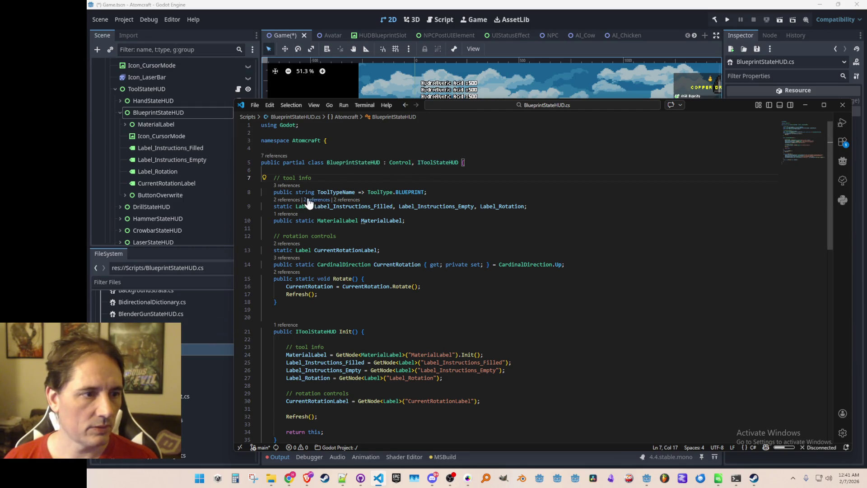
{"action": "left_click", "coordinate": [296, 190]}
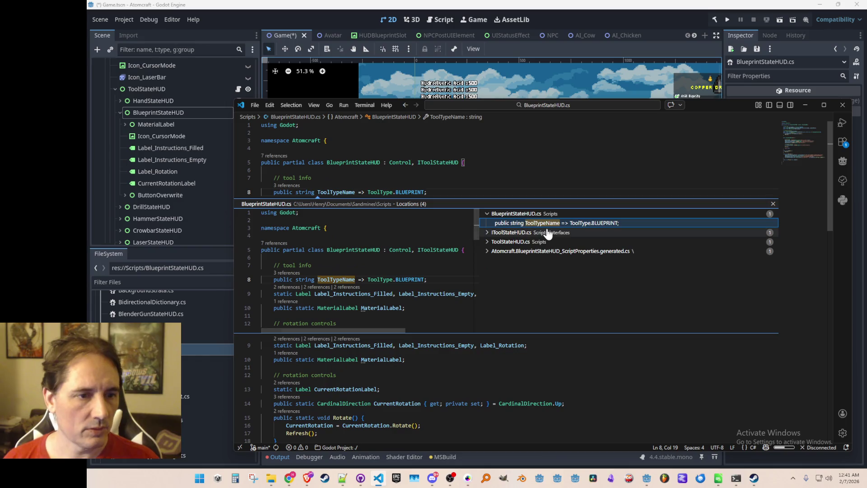
Step: In ToolStateHUD.cs, add GetNode<BlueprintStateHUD>("BlueprintStateHUD").Init() after HandStateHUD, then return to Godot
{"action": "left_click", "coordinate": [528, 241]}
{"action": "double_click", "coordinate": [534, 252]}
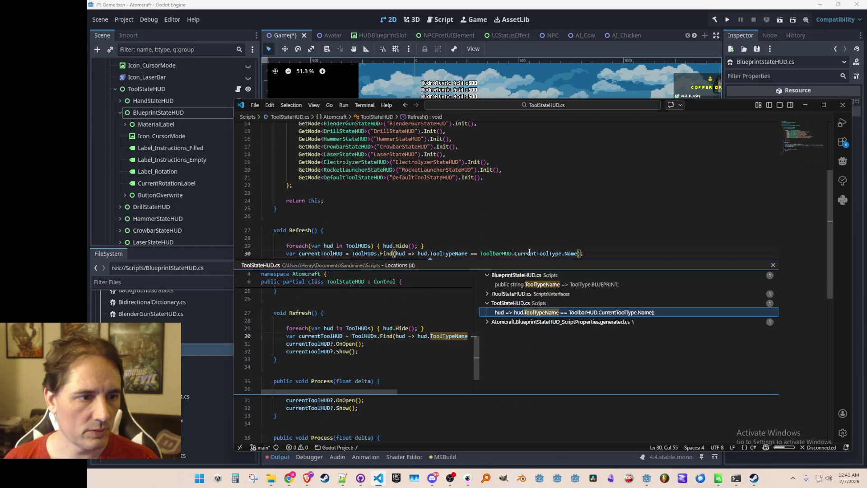
{"action": "left_click", "coordinate": [586, 236]}
{"action": "key", "text": "Return"}
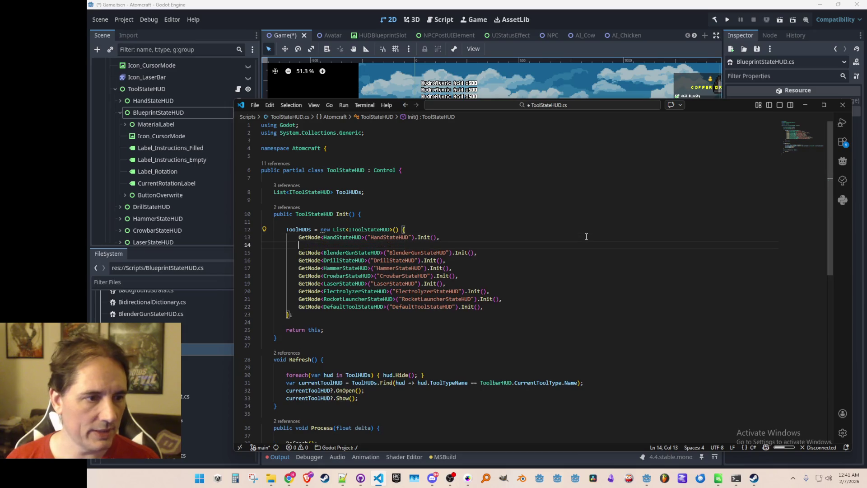
{"action": "type", "text": "GetNodeBlueprintStateHUD"}
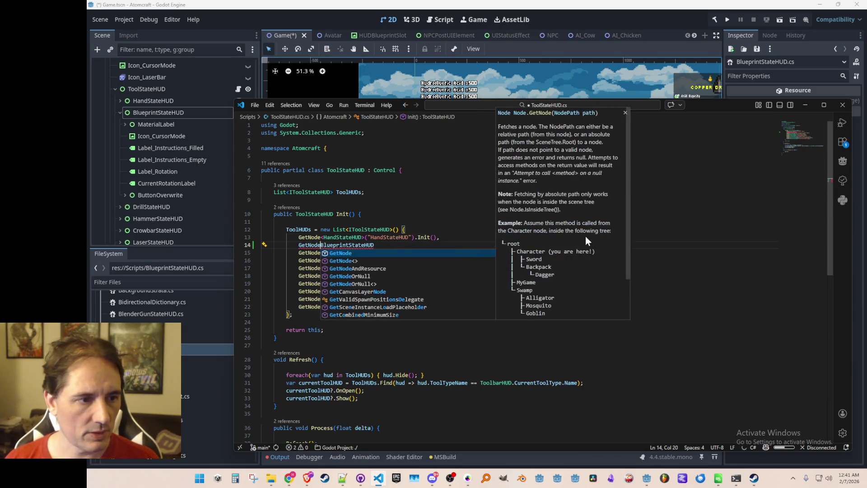
{"action": "key", "text": "Tab"}
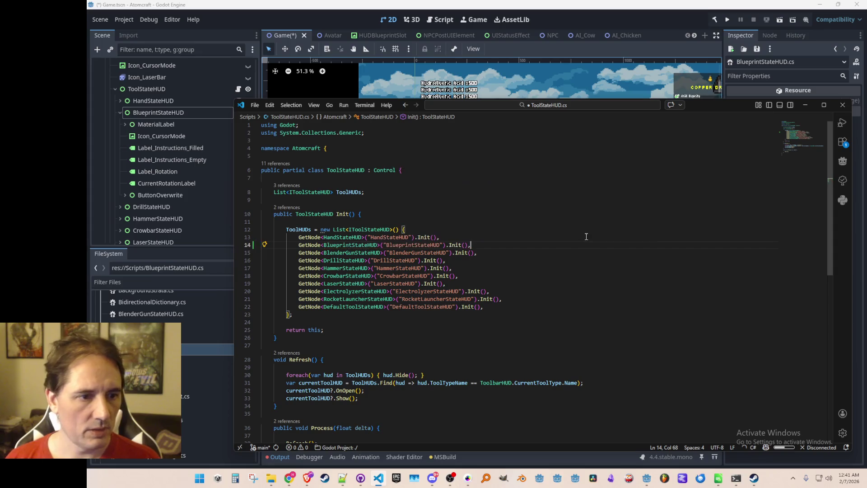
{"action": "scroll", "coordinate": [586, 237], "scroll_direction": "down", "scroll_amount": 5}
{"action": "scroll", "coordinate": [586, 237], "scroll_direction": "up", "scroll_amount": 4}
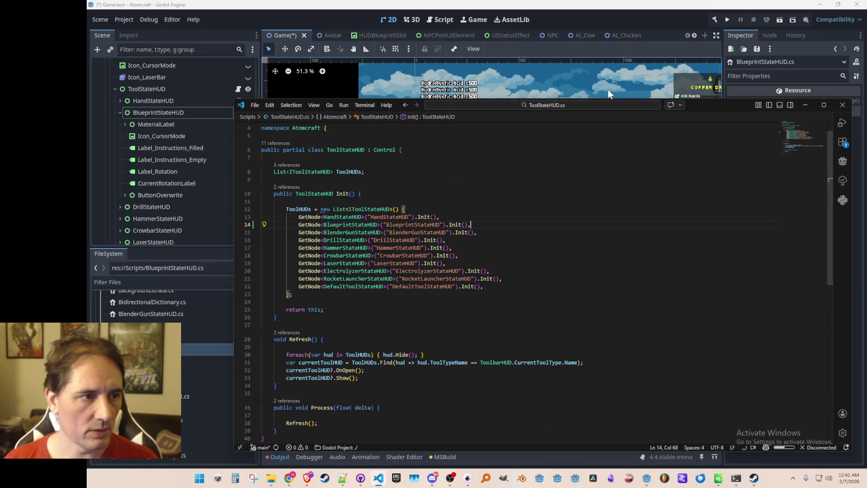
{"action": "left_click", "coordinate": [601, 16]}
{"action": "left_click", "coordinate": [129, 113]}
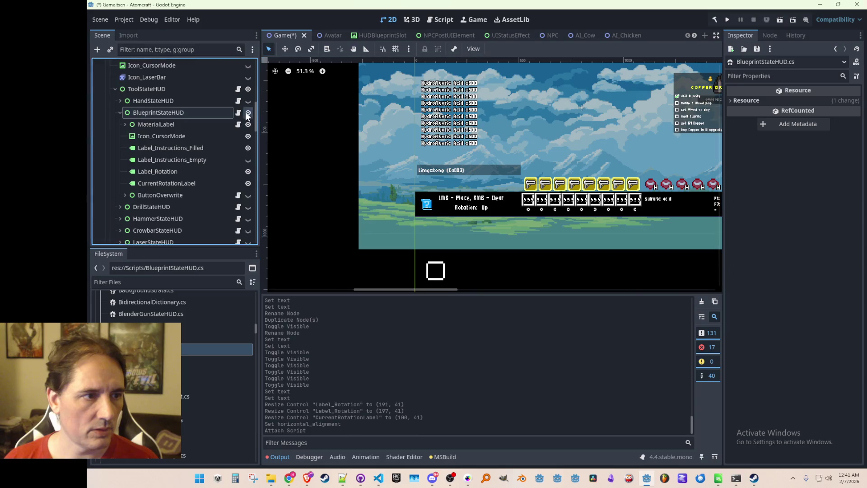
Step: Collapse BlueprintStateHUD in the Scene dock, save the scene and run the project
{"action": "left_click", "coordinate": [119, 112]}
{"action": "left_click_drag", "start_coordinate": [544, 119], "coordinate": [471, 140]}
{"action": "key", "text": "ctrl+s"}
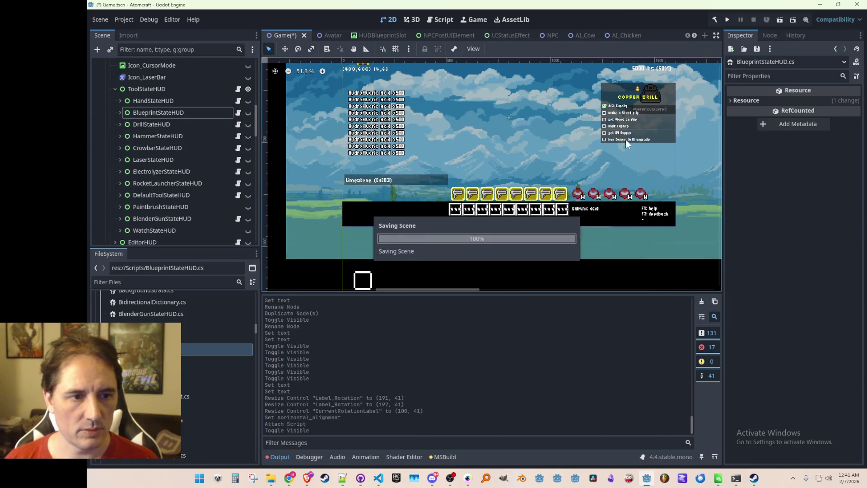
{"action": "left_click", "coordinate": [724, 19]}
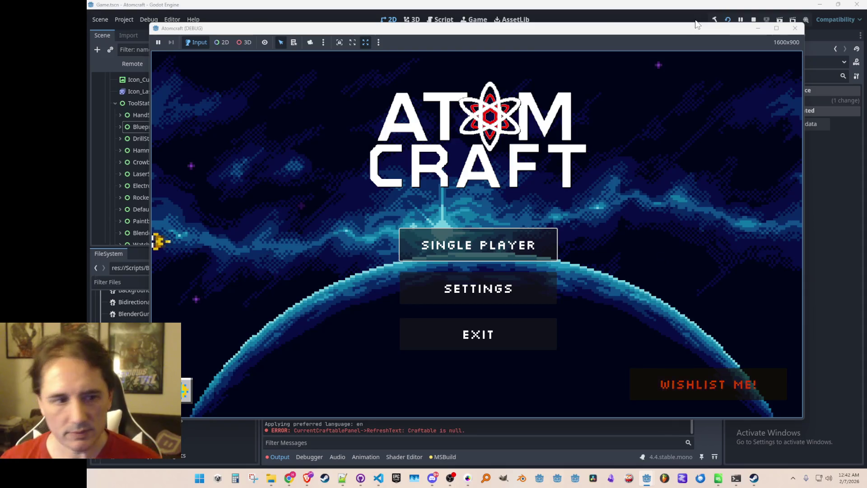
Step: Start a single-player game, choose a player profile and load a world
{"action": "key", "text": "Return"}
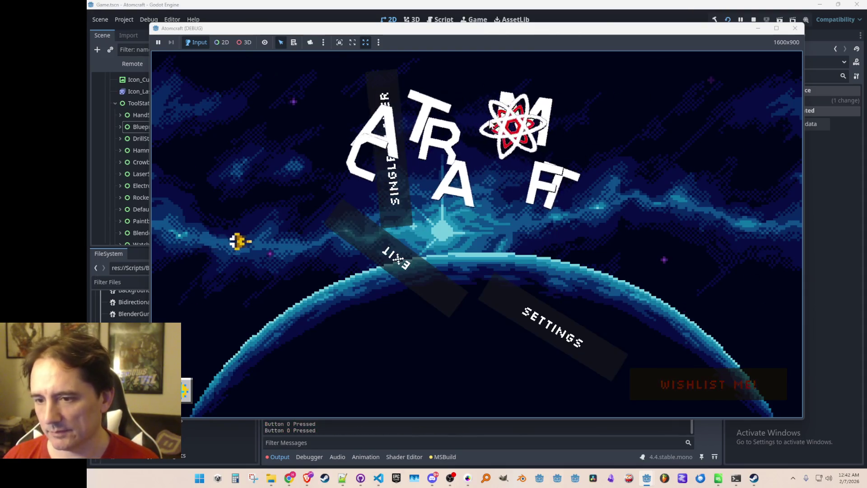
{"action": "scroll", "coordinate": [444, 202], "scroll_direction": "down", "scroll_amount": 3}
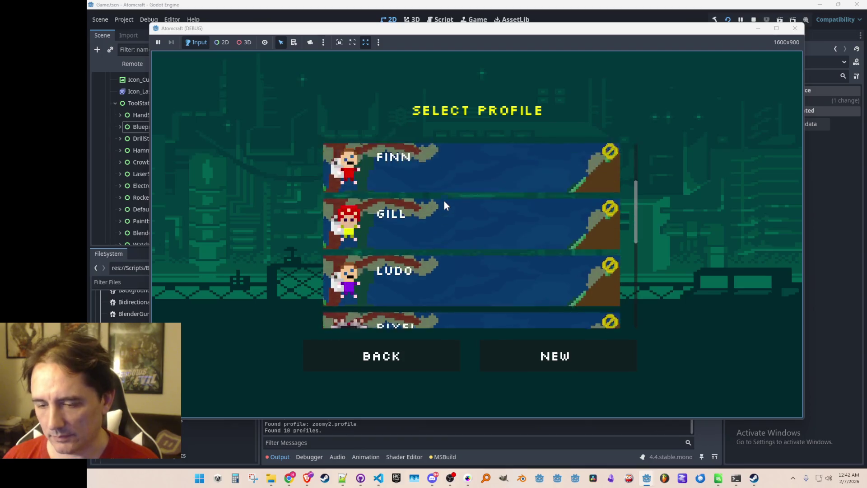
{"action": "left_click", "coordinate": [444, 245]}
{"action": "left_click", "coordinate": [497, 220]}
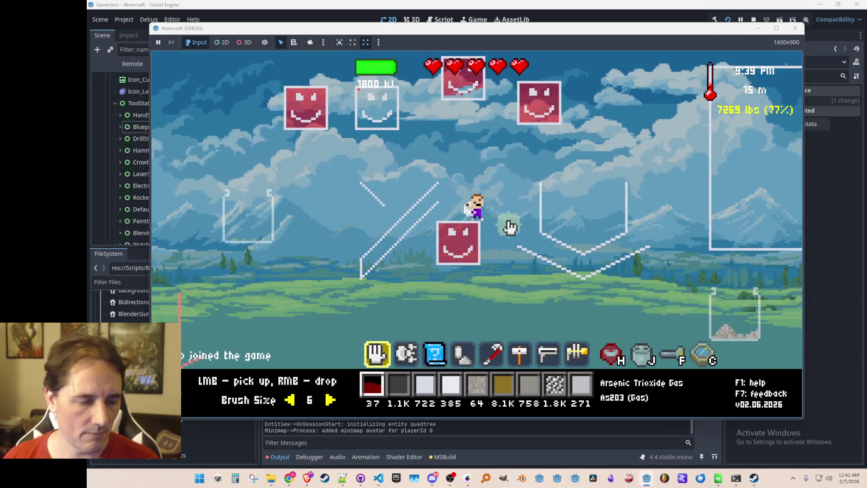
Step: Scroll the hotbar to the Blueprint tool, check its raw TOOL_STATE_BLUEPRINT labels, then stop the run
{"action": "scroll", "coordinate": [494, 207], "scroll_direction": "down", "scroll_amount": 2}
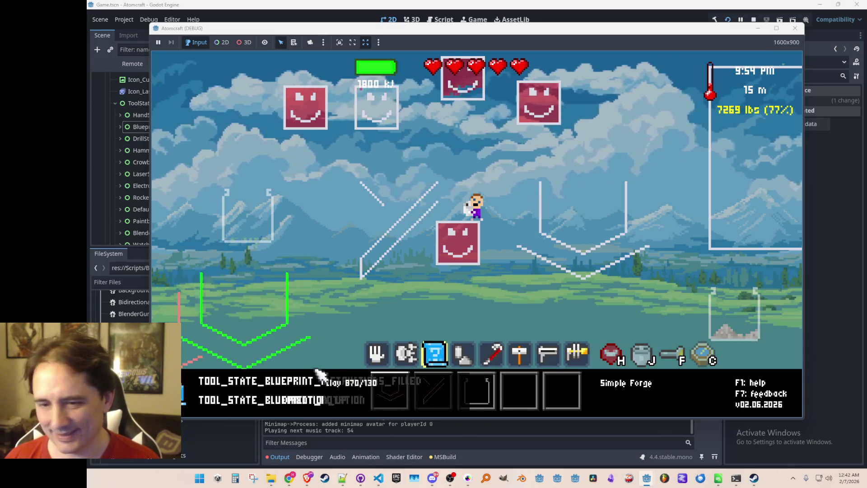
{"action": "scroll", "coordinate": [436, 278], "scroll_direction": "down", "scroll_amount": 1}
{"action": "scroll", "coordinate": [434, 279], "scroll_direction": "up", "scroll_amount": 1}
{"action": "scroll", "coordinate": [429, 274], "scroll_direction": "down", "scroll_amount": 1}
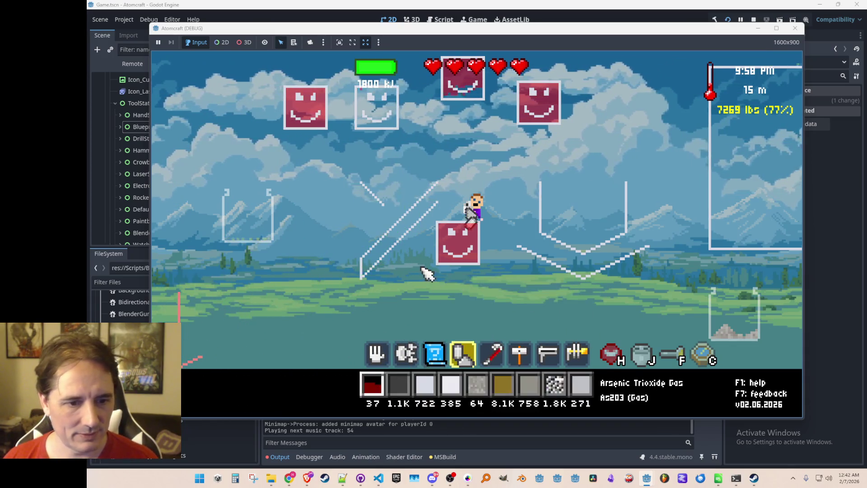
{"action": "scroll", "coordinate": [416, 266], "scroll_direction": "up", "scroll_amount": 1}
{"action": "scroll", "coordinate": [409, 261], "scroll_direction": "up", "scroll_amount": 2}
{"action": "scroll", "coordinate": [408, 261], "scroll_direction": "down", "scroll_amount": 2}
{"action": "scroll", "coordinate": [408, 261], "scroll_direction": "up", "scroll_amount": 2}
{"action": "scroll", "coordinate": [413, 264], "scroll_direction": "down", "scroll_amount": 3}
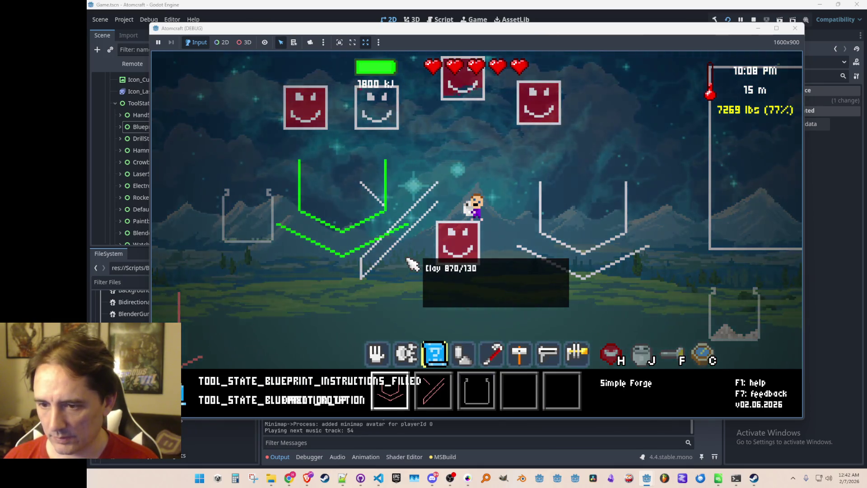
{"action": "left_click", "coordinate": [754, 21]}
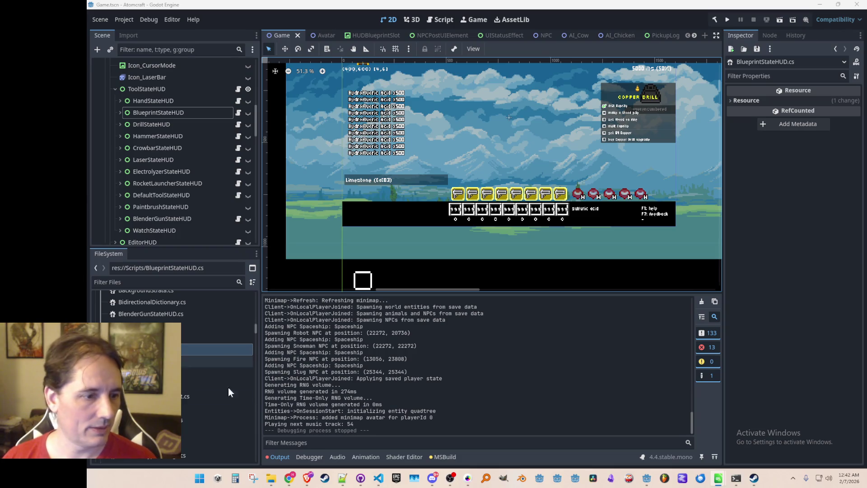
Step: In VS Code, jump to the BlueprintStateHUD class and read its Refresh() method, then return to Godot
{"action": "left_click", "coordinate": [378, 480]}
{"action": "left_click", "coordinate": [460, 305]}
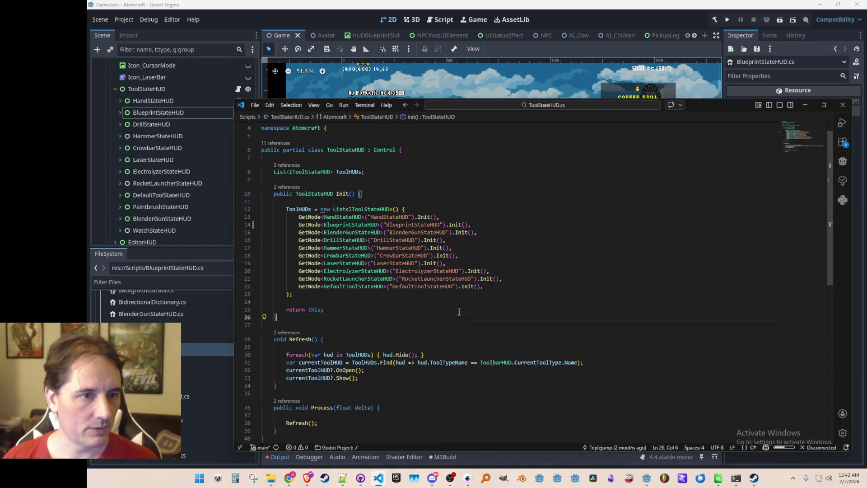
{"action": "key", "text": "alt+Left"}
{"action": "key", "text": "alt+Left"}
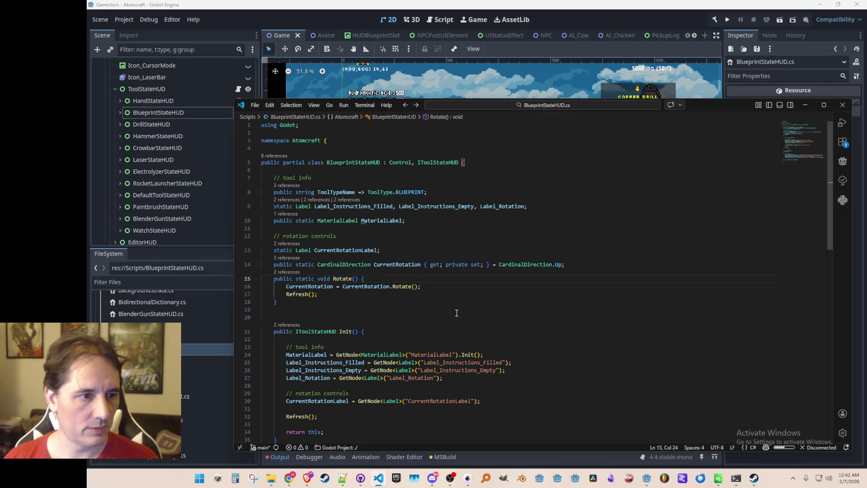
{"action": "scroll", "coordinate": [497, 271], "scroll_direction": "down", "scroll_amount": 8}
{"action": "scroll", "coordinate": [556, 236], "scroll_direction": "down", "scroll_amount": 1}
{"action": "left_click", "coordinate": [628, 262]}
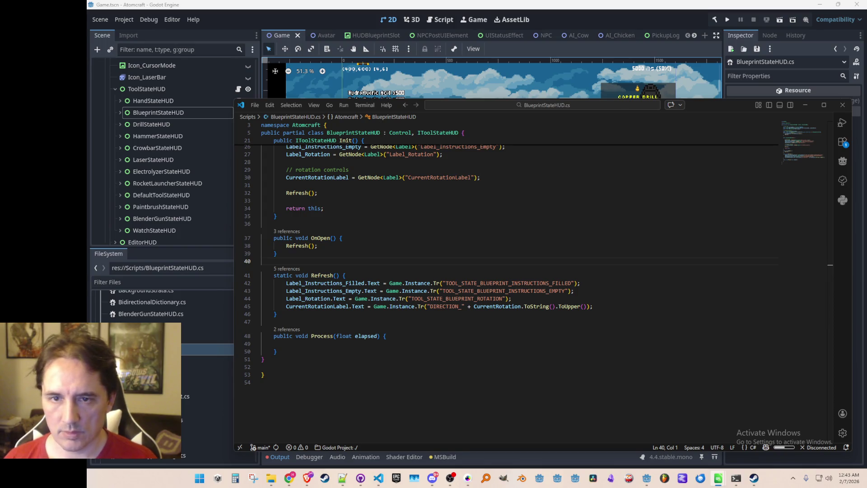
{"action": "left_click", "coordinate": [634, 16]}
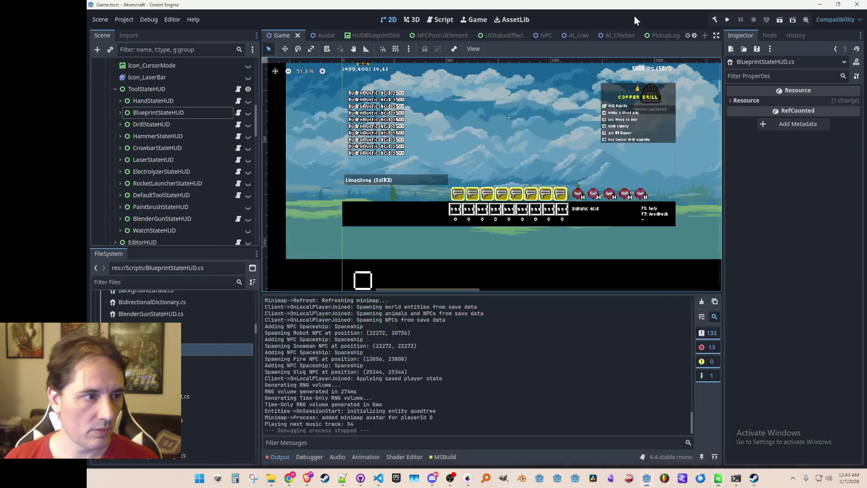
Step: Copy the English texts of Label_Instructions_Filled, Label_Instructions_Empty ('LMB-Drag - Capture Area') and Label_Rotation ('Rotation:')
{"action": "left_click", "coordinate": [120, 112]}
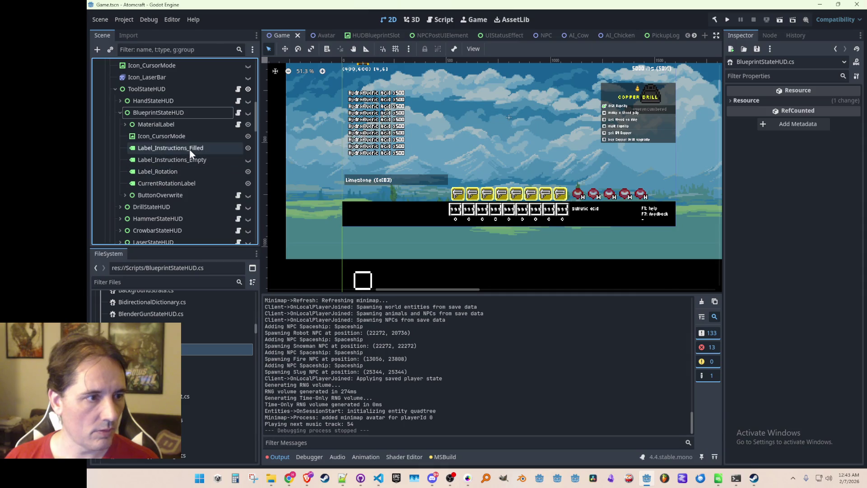
{"action": "left_click", "coordinate": [170, 148]}
{"action": "left_click", "coordinate": [732, 115]}
{"action": "key", "text": "alt+Tab"}
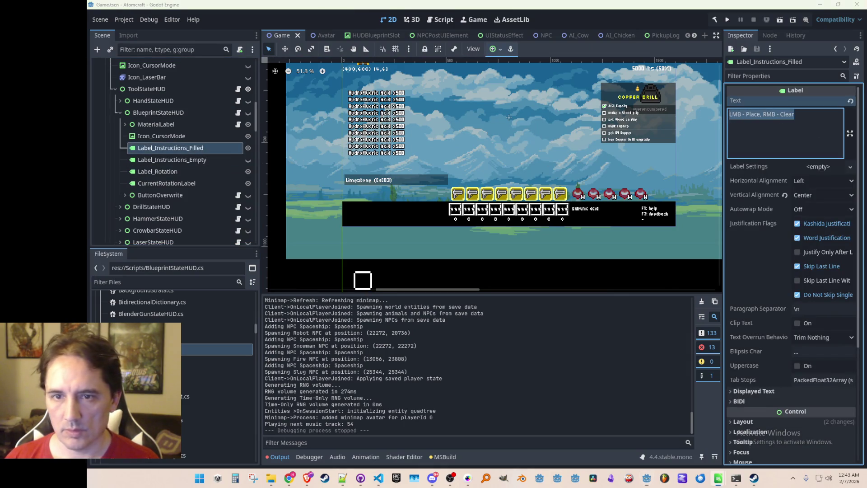
{"action": "left_click", "coordinate": [171, 160]}
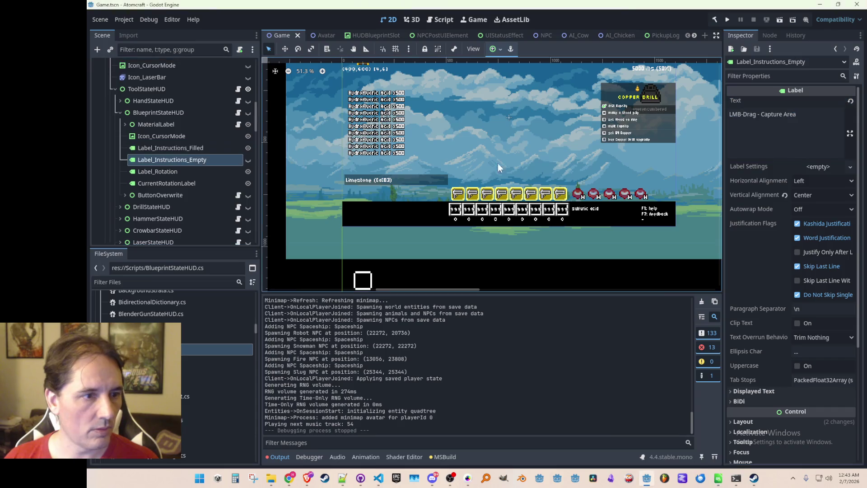
{"action": "left_click", "coordinate": [780, 116]}
{"action": "key", "text": "alt+Tab"}
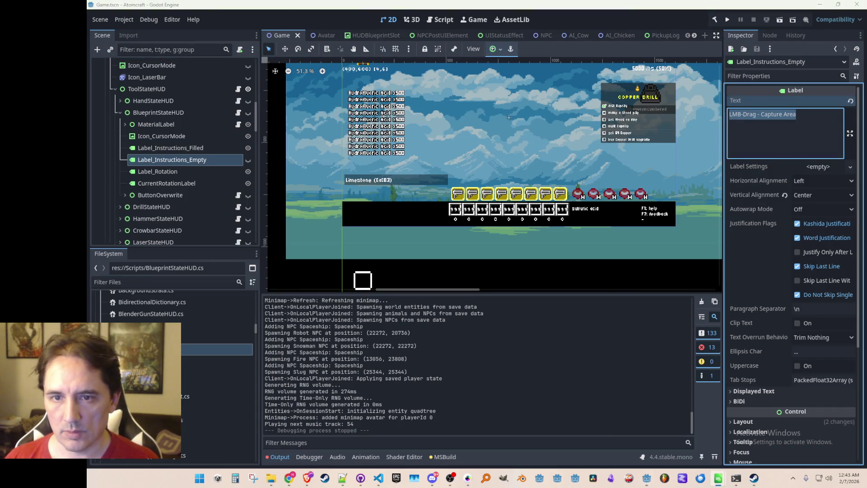
{"action": "left_click", "coordinate": [189, 173]}
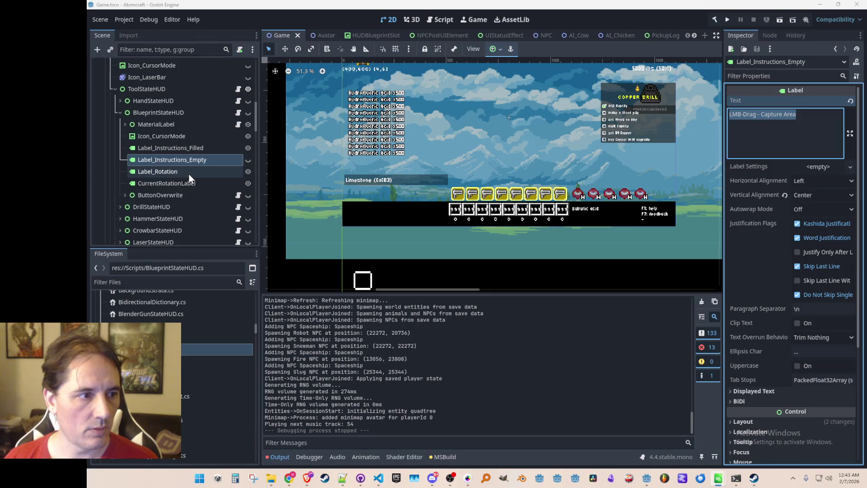
{"action": "key", "text": "ctrl+a"}
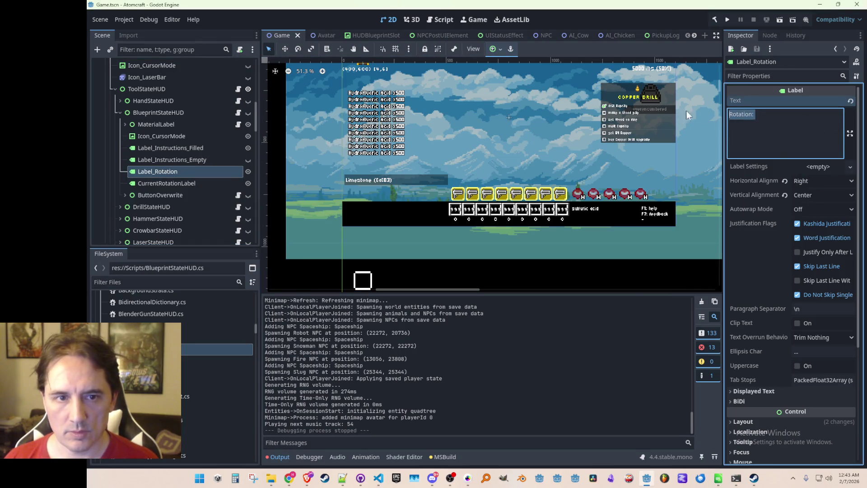
{"action": "key", "text": "alt+Tab"}
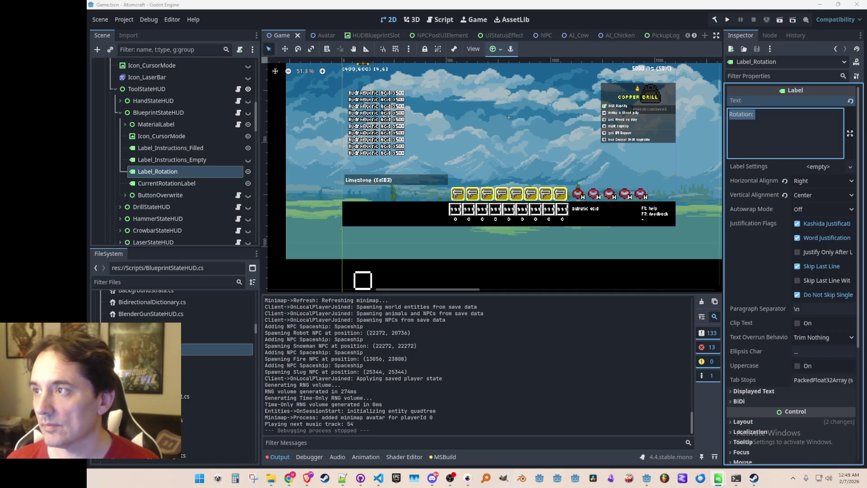
Step: Select a script in the project's FileSystem list
{"action": "left_click", "coordinate": [180, 337]}
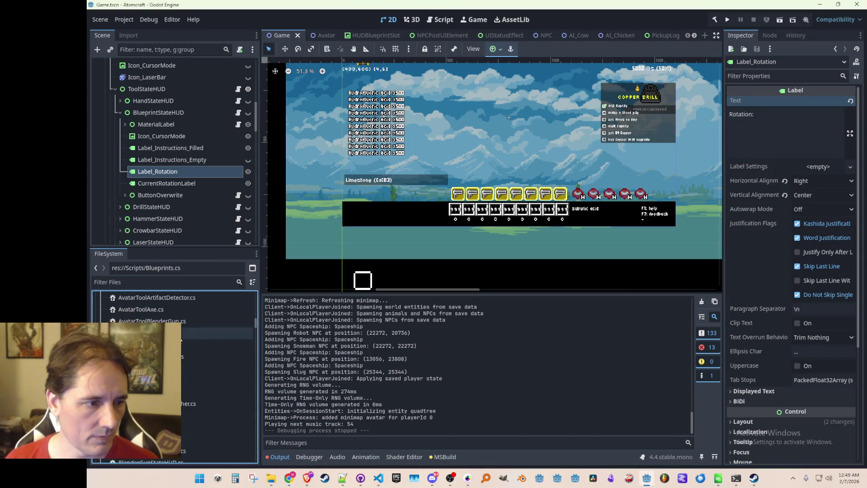
Step: Delete Data/LocalizedStrings.csv from the FileSystem dock and confirm its removal
{"action": "scroll", "coordinate": [181, 344], "scroll_direction": "up", "scroll_amount": 10}
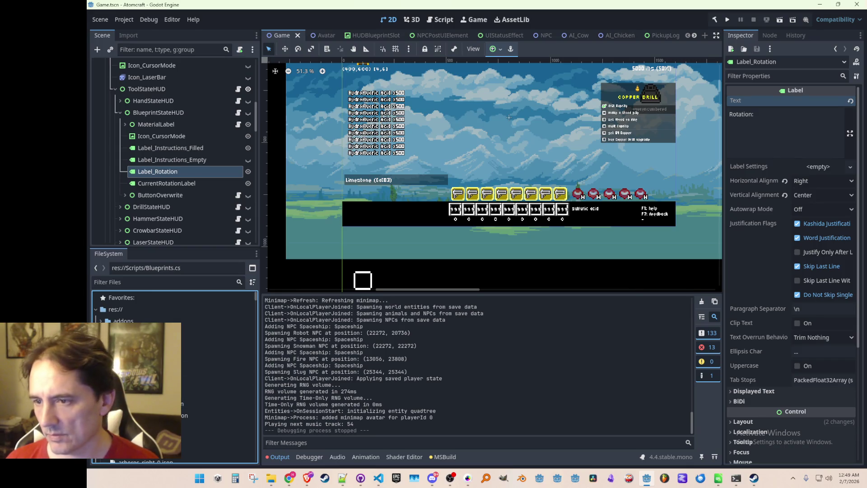
{"action": "scroll", "coordinate": [181, 375], "scroll_direction": "down", "scroll_amount": 5}
{"action": "scroll", "coordinate": [217, 375], "scroll_direction": "up", "scroll_amount": 2}
{"action": "left_click", "coordinate": [212, 351]}
{"action": "key", "text": "Delete"}
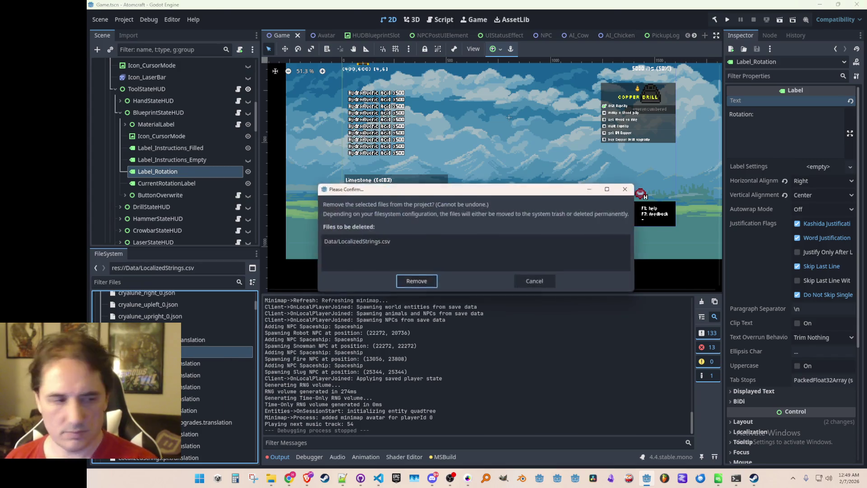
{"action": "key", "text": "Return"}
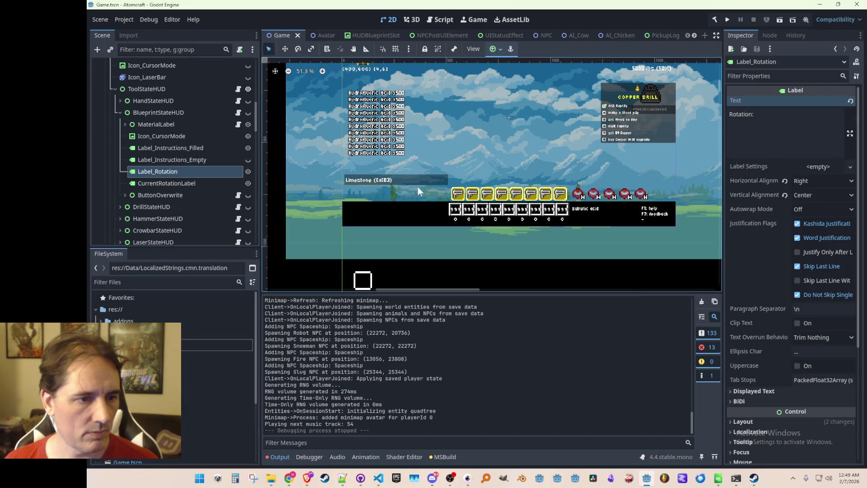
Step: Save the Game scene with Ctrl+S and run the project in a debug window
{"action": "scroll", "coordinate": [411, 204], "scroll_direction": "down", "scroll_amount": 3}
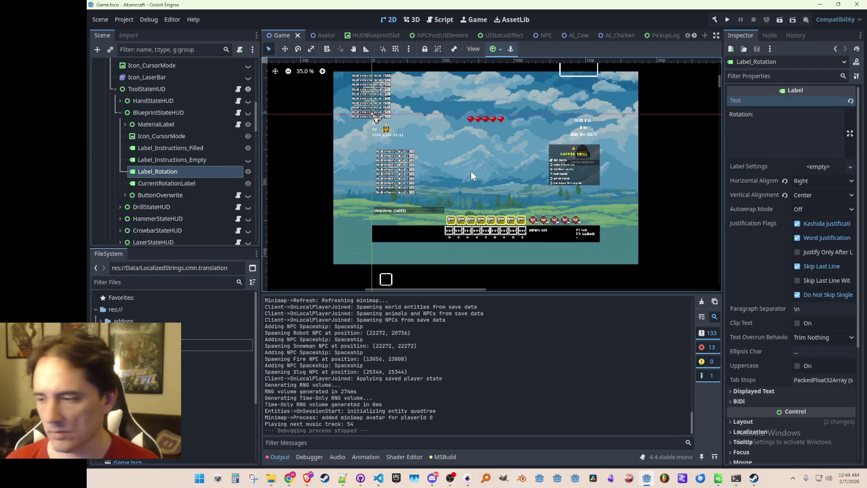
{"action": "key", "text": "ctrl+s"}
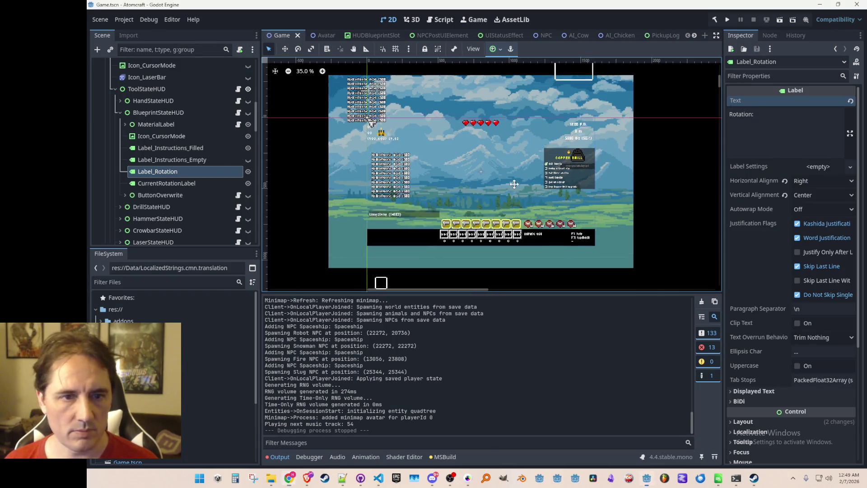
{"action": "left_click", "coordinate": [727, 19]}
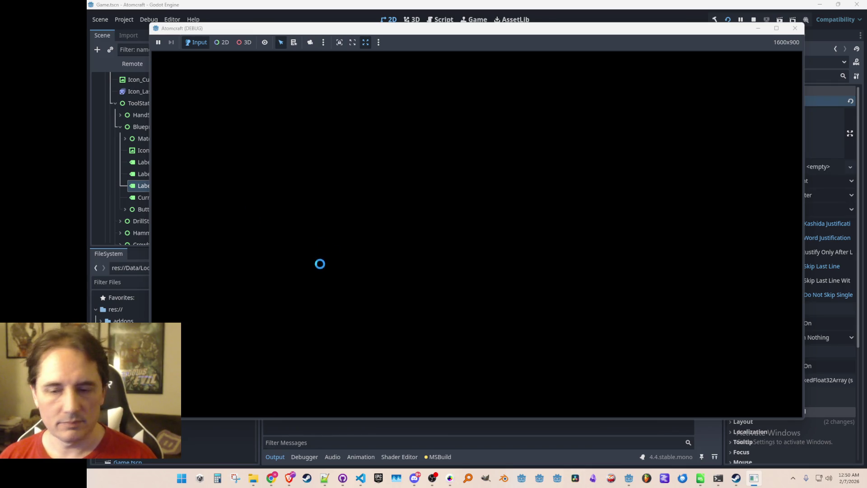
Step: Start single player, choose a player profile and load the Distant Planet world
{"action": "left_click", "coordinate": [421, 240]}
{"action": "scroll", "coordinate": [437, 314], "scroll_direction": "down", "scroll_amount": 3}
{"action": "left_click", "coordinate": [459, 247]}
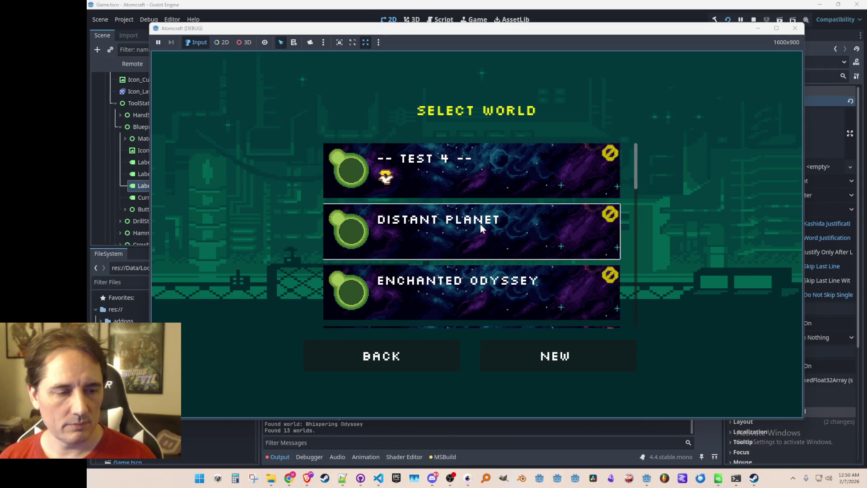
{"action": "left_click", "coordinate": [481, 225]}
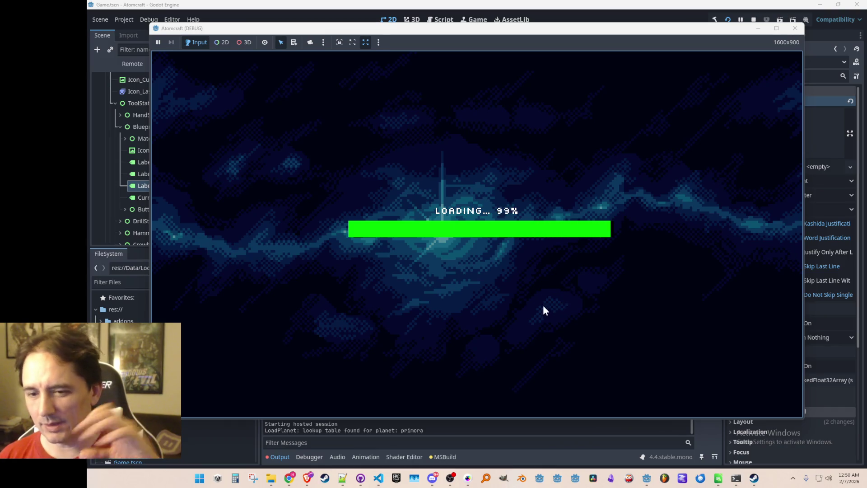
Step: Equip the blueprint tool, place a V-shaped blueprint beside the character, then pause with Esc
{"action": "key", "text": "3"}
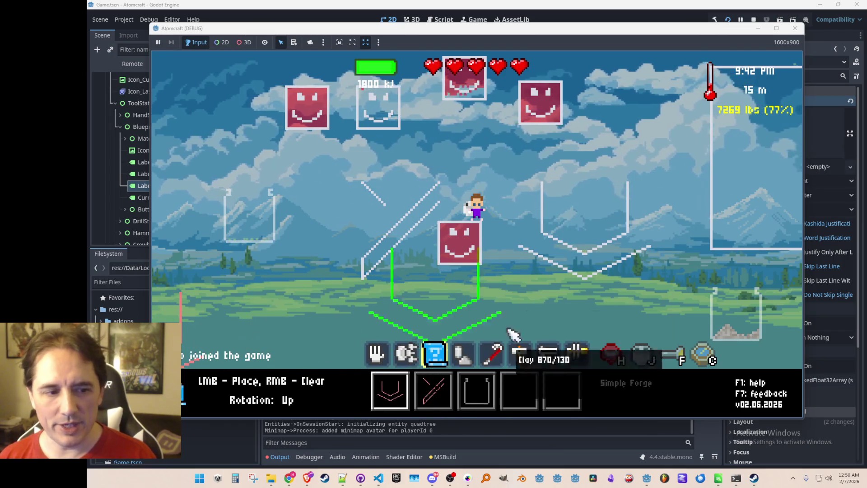
{"action": "scroll", "coordinate": [486, 248], "scroll_direction": "down", "scroll_amount": 2}
{"action": "scroll", "coordinate": [482, 248], "scroll_direction": "up", "scroll_amount": 2}
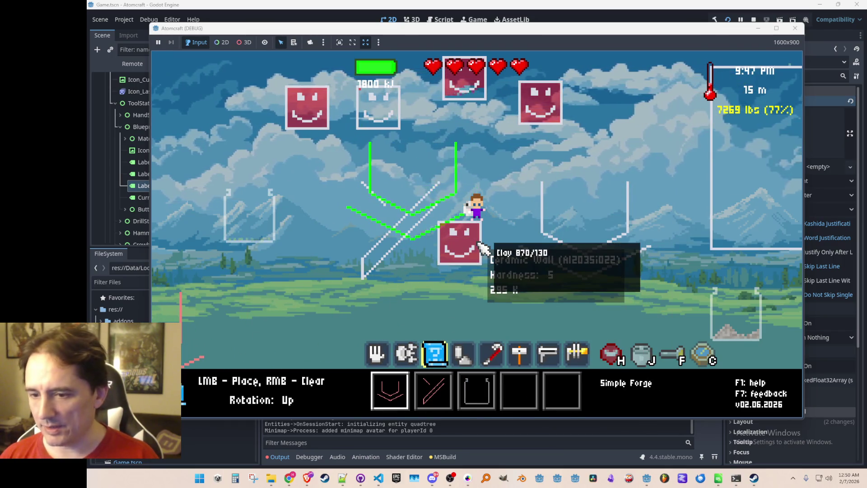
{"action": "left_click", "coordinate": [623, 271]}
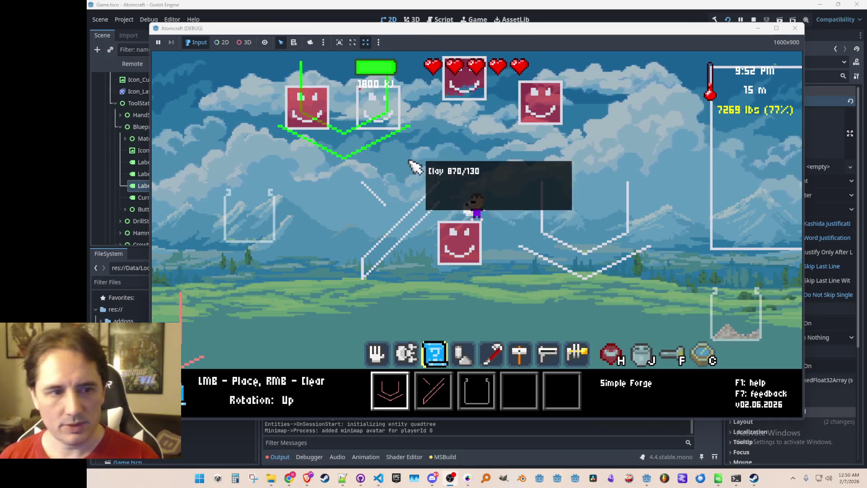
{"action": "key", "text": "Escape"}
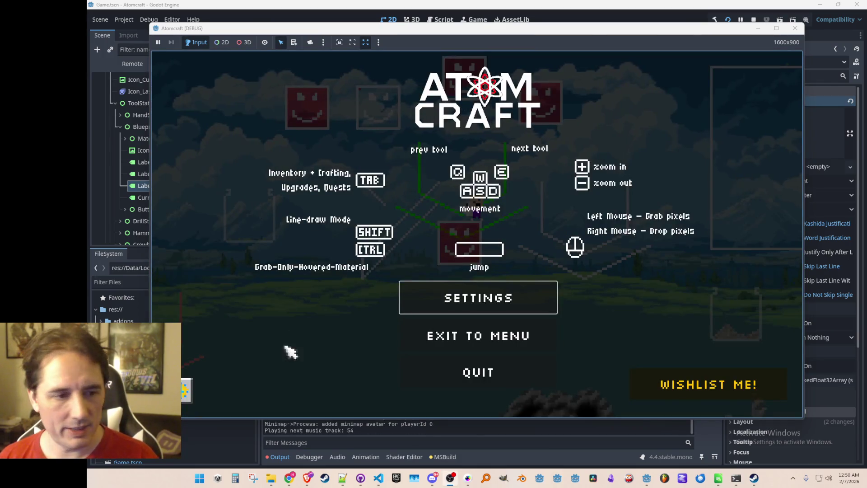
Step: Switch the game language to German and resume play to check the blueprint hints
{"action": "key", "text": "l"}
{"action": "left_click", "coordinate": [477, 228]}
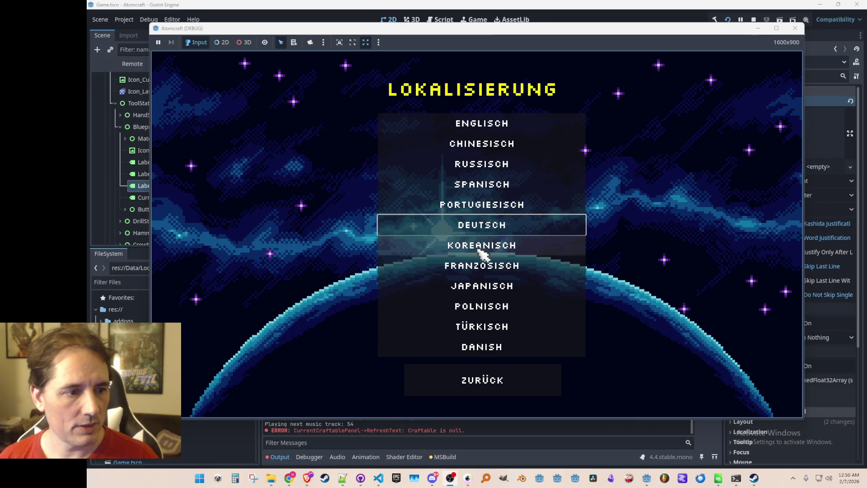
{"action": "key", "text": "Escape"}
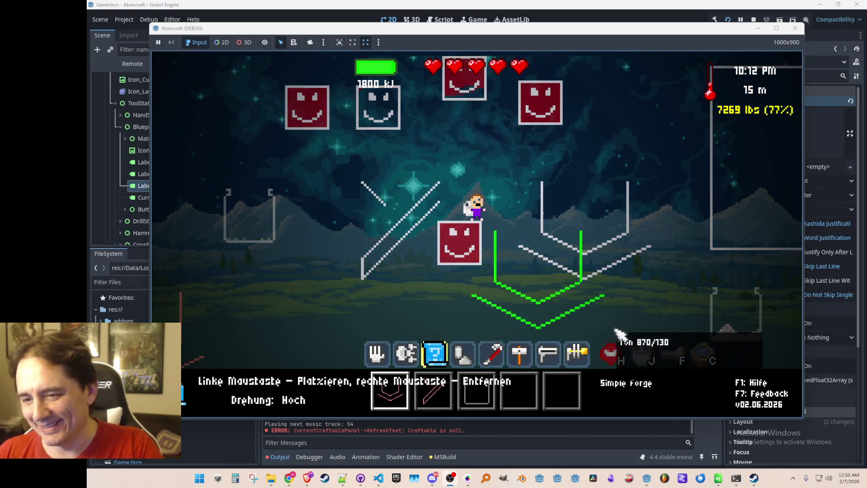
Step: Switch the game language to Portuguese, resume, then reopen the Localização language list
{"action": "key", "text": "Escape"}
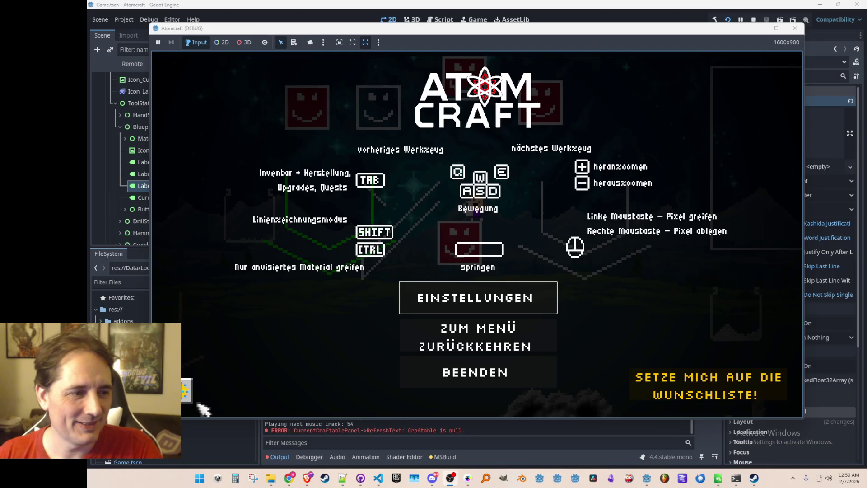
{"action": "key", "text": "Return"}
{"action": "left_click", "coordinate": [462, 209]}
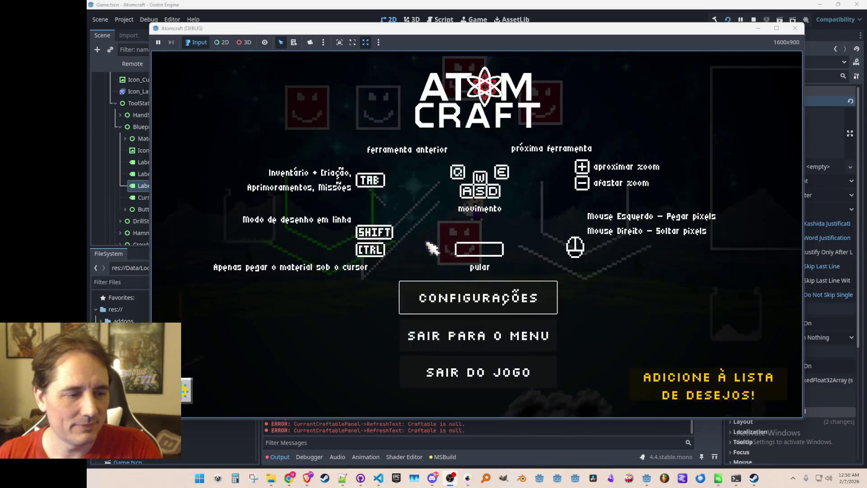
{"action": "key", "text": "Escape"}
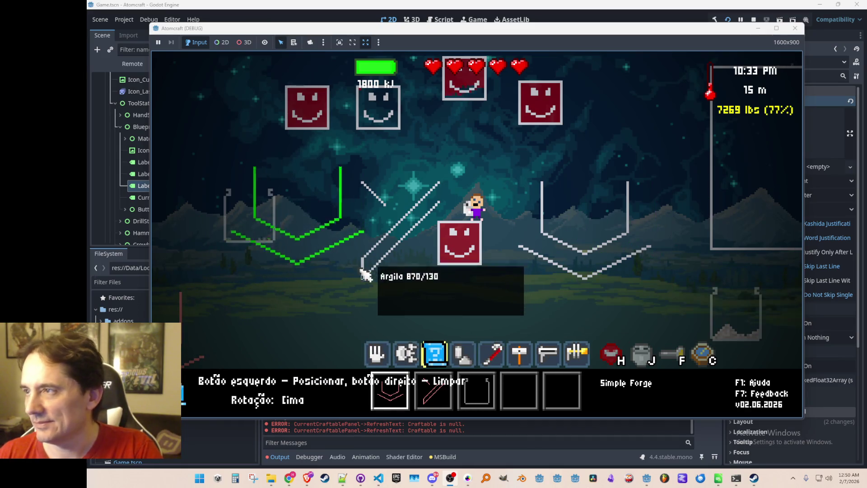
{"action": "key", "text": "Escape"}
{"action": "key", "text": "Return"}
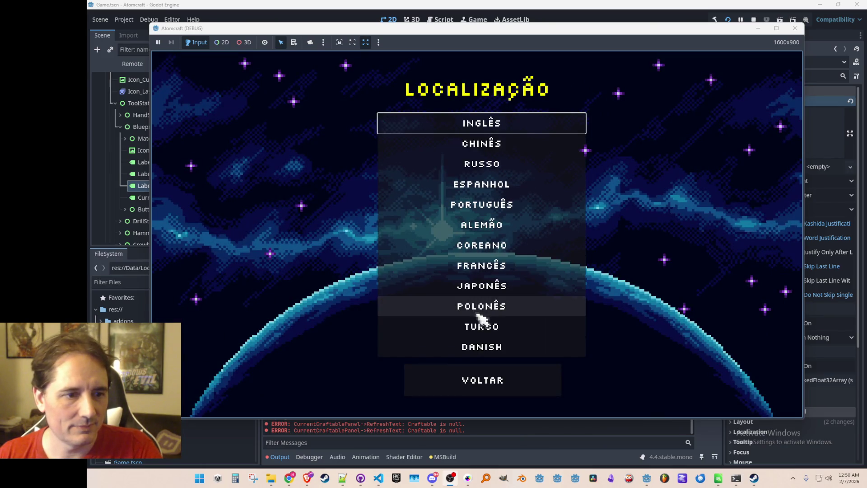
Step: Switch the game to Japanese, then Korean, resuming play after each to check the HUD
{"action": "left_click", "coordinate": [470, 286]}
{"action": "key", "text": "Escape"}
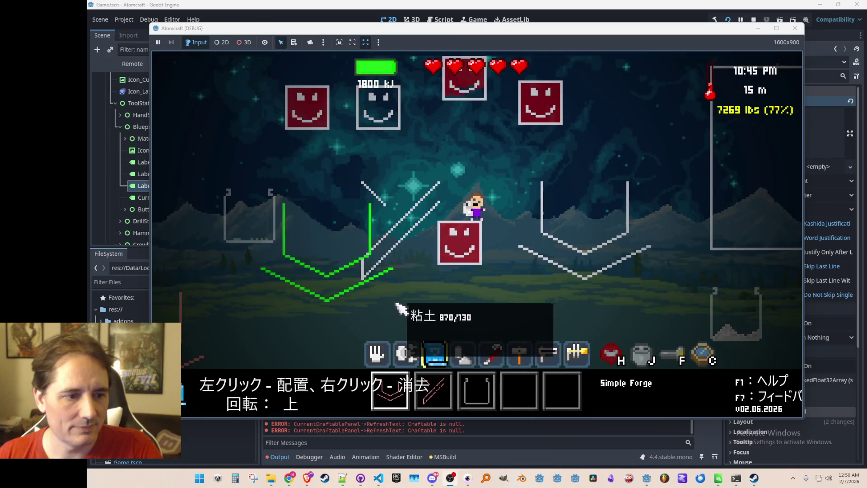
{"action": "key", "text": "Escape"}
{"action": "left_click", "coordinate": [434, 296]}
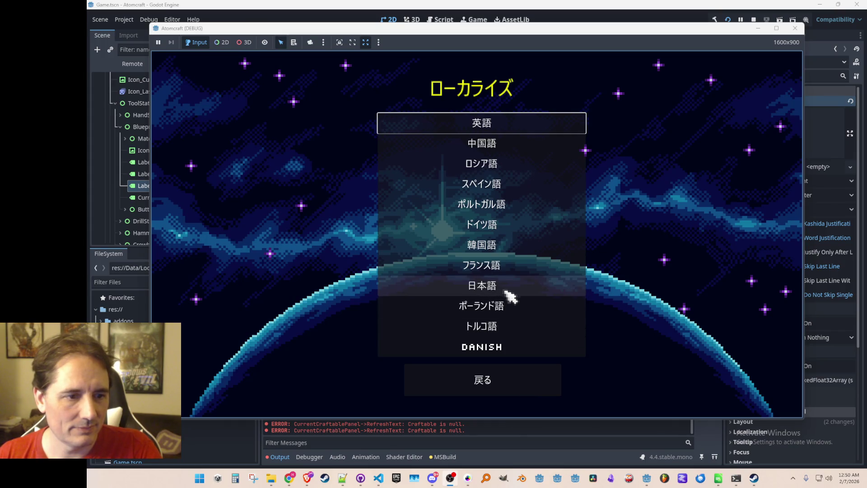
{"action": "left_click", "coordinate": [519, 248]}
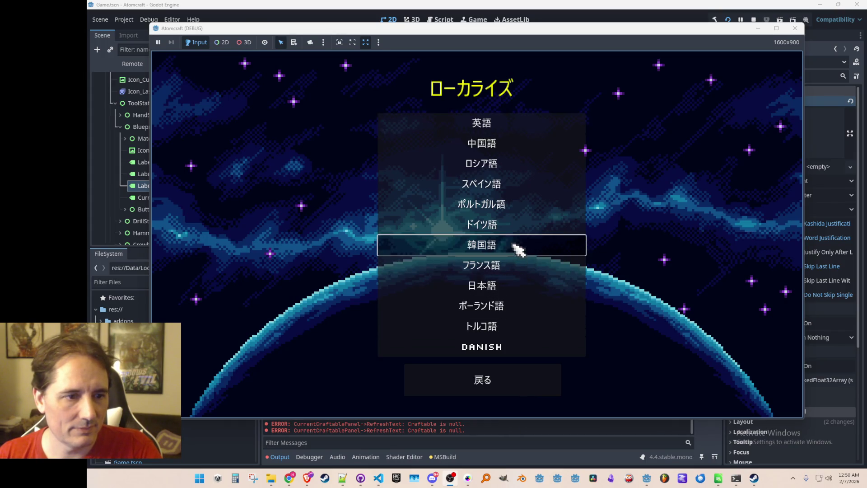
{"action": "key", "text": "Escape"}
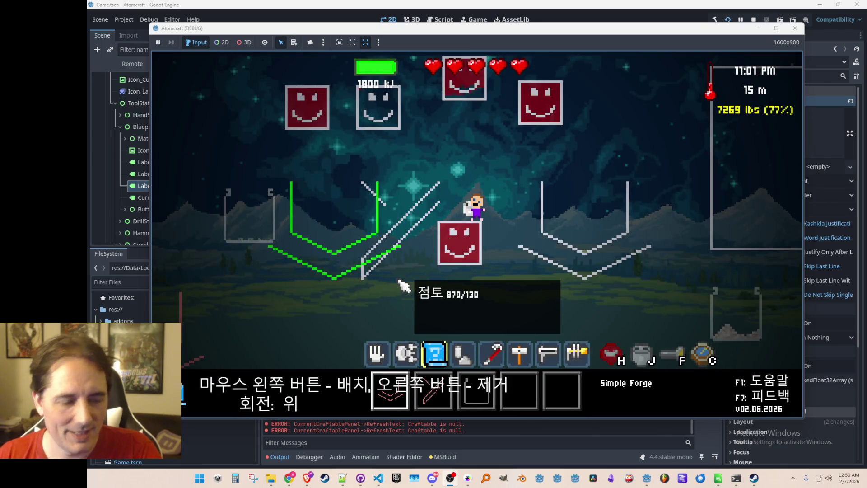
Step: Switch the game to English, then Chinese, then back to English and resume play
{"action": "key", "text": "Escape"}
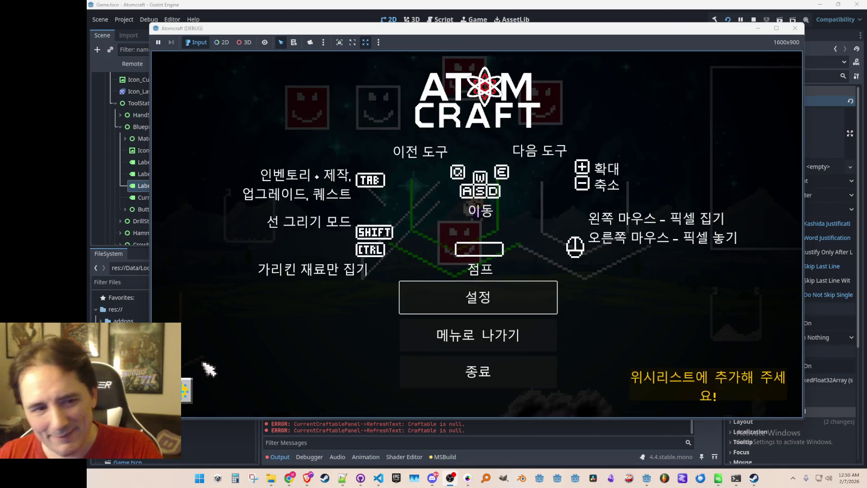
{"action": "left_click", "coordinate": [483, 295]}
{"action": "left_click", "coordinate": [488, 129]}
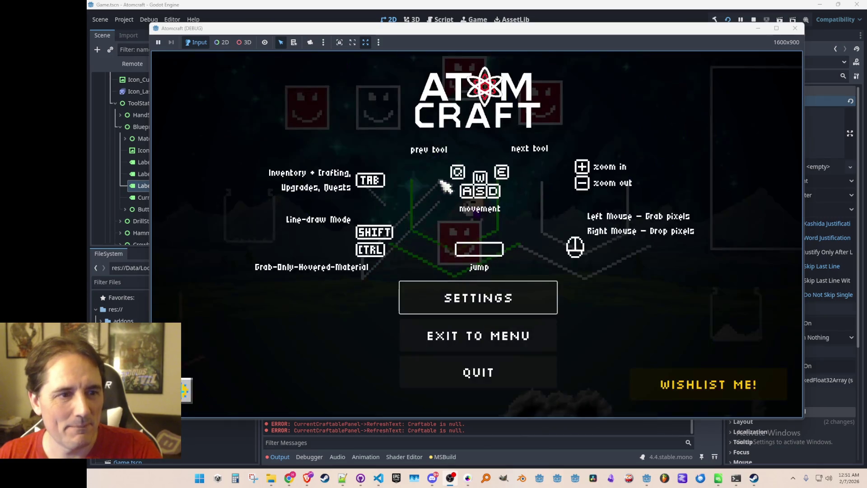
{"action": "key", "text": "Escape"}
{"action": "key", "text": "Escape"}
{"action": "key", "text": "Return"}
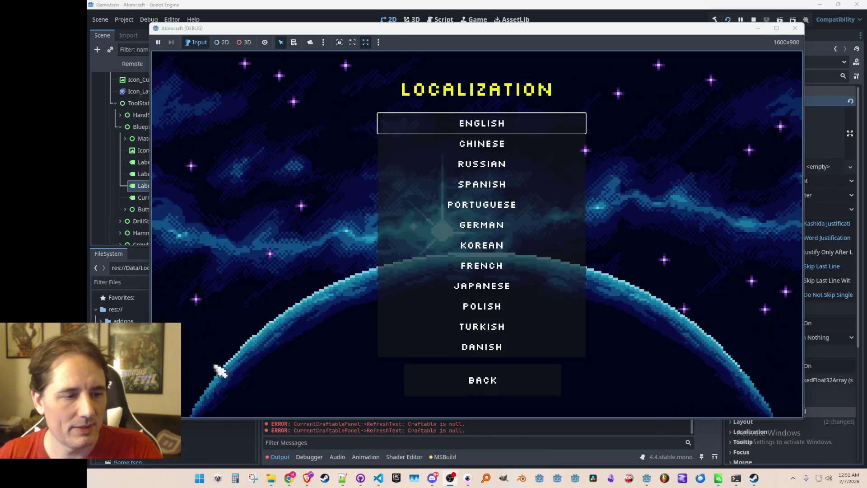
{"action": "left_click", "coordinate": [513, 147]}
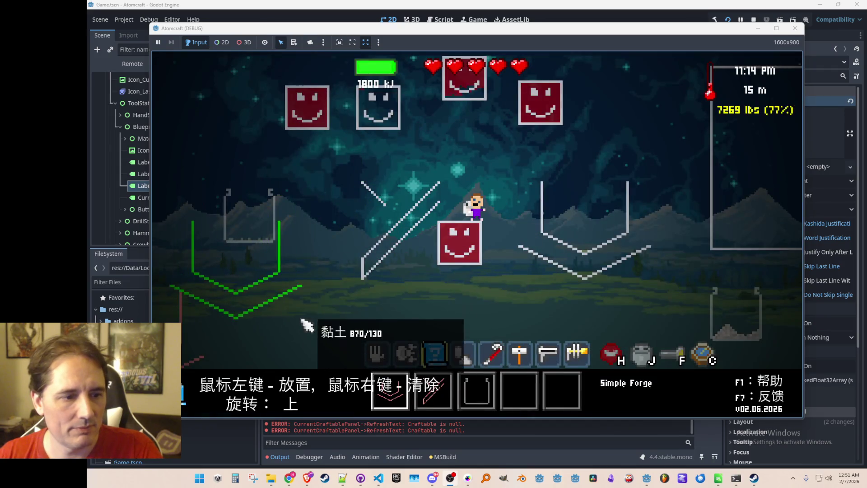
{"action": "key", "text": "Escape"}
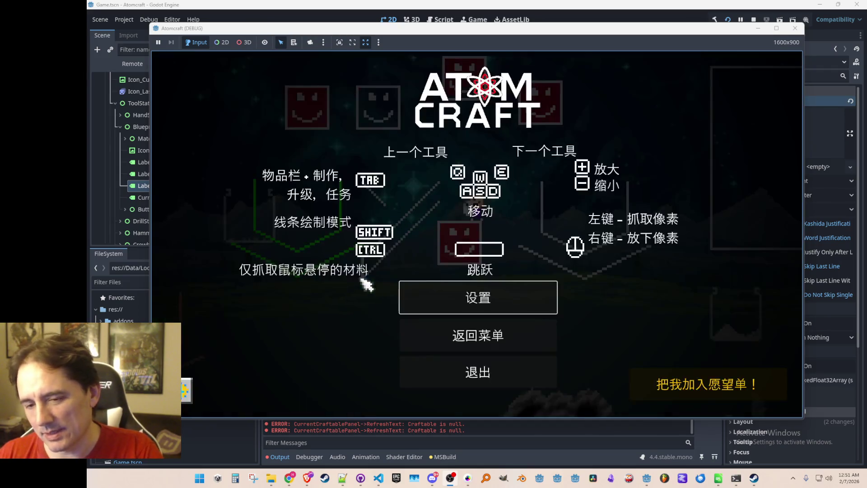
{"action": "key", "text": "Return"}
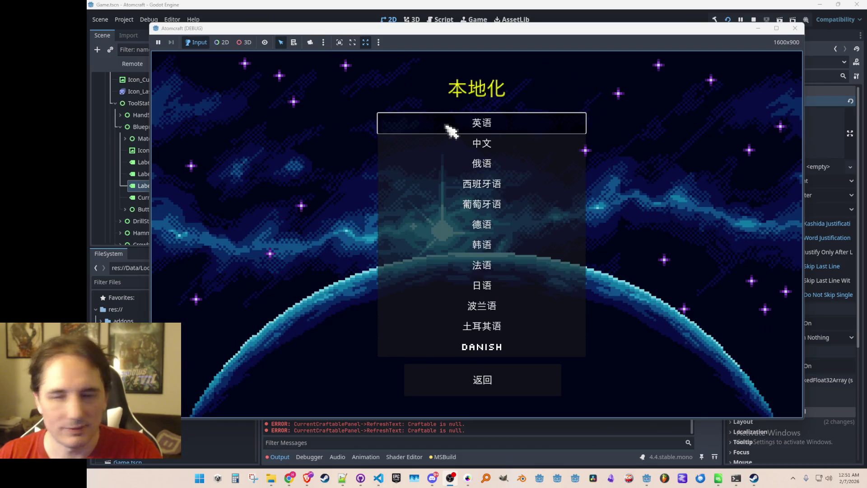
{"action": "left_click", "coordinate": [449, 129]}
{"action": "key", "text": "Escape"}
{"action": "key", "text": "Escape"}
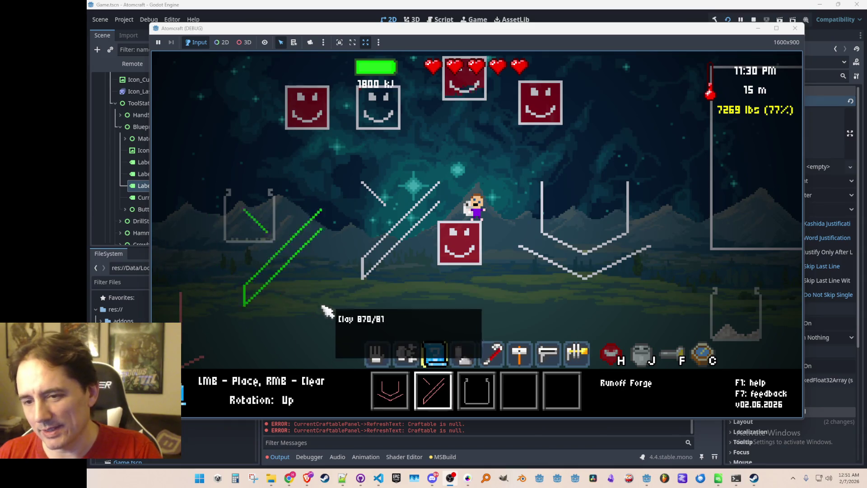
Step: Cycle blueprint slots, fly up with the jetpack, then stop the debug run in Godot
{"action": "scroll", "coordinate": [344, 294], "scroll_direction": "up", "scroll_amount": 3}
{"action": "scroll", "coordinate": [343, 296], "scroll_direction": "down", "scroll_amount": 8}
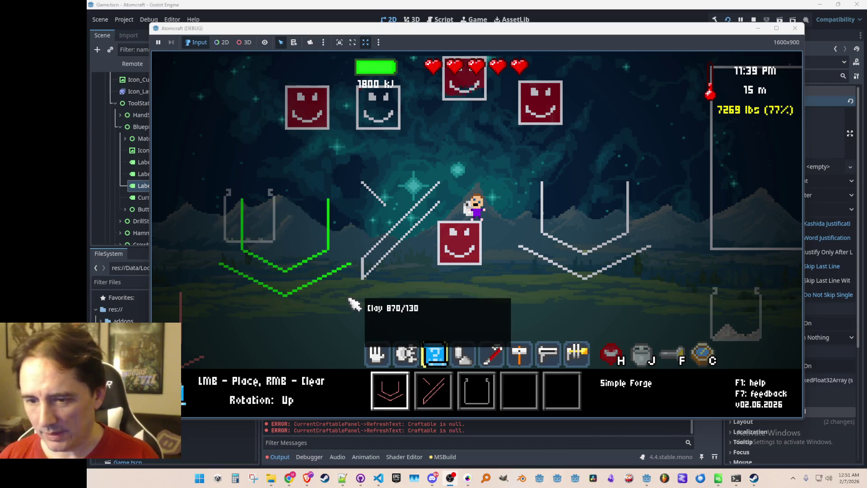
{"action": "key", "text": "space"}
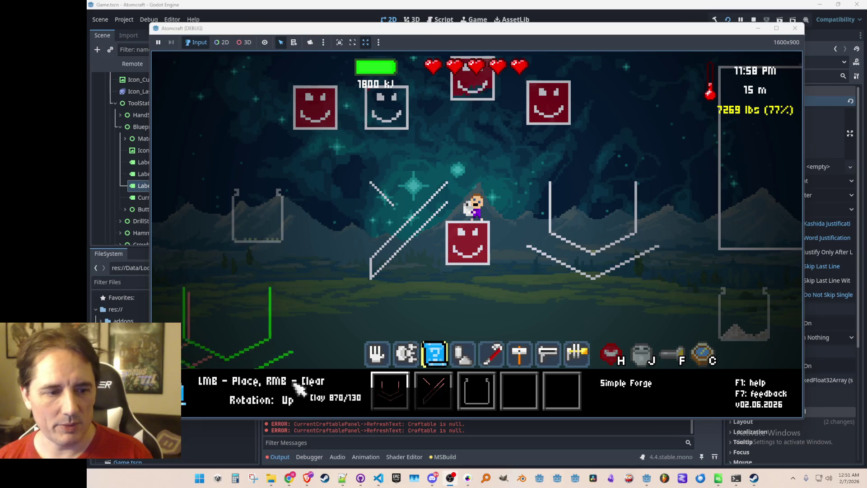
{"action": "left_click", "coordinate": [754, 20]}
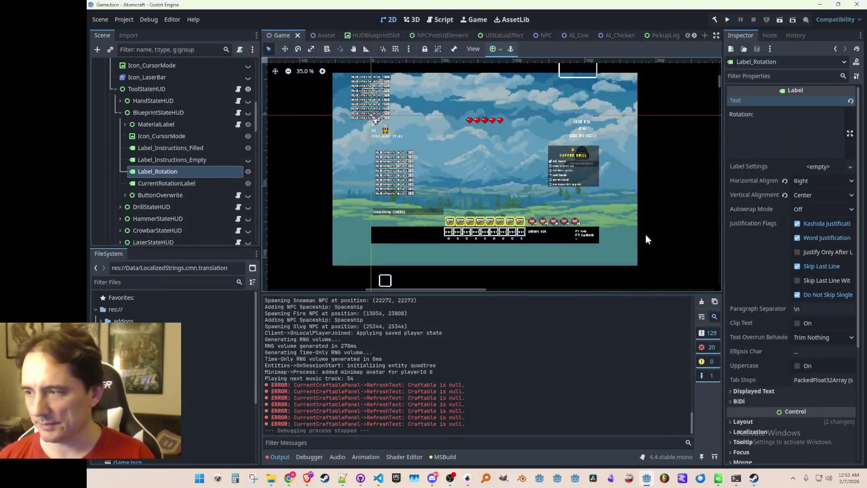
Step: Return to VS Code, view the top of BlueprintStateHUD.cs and place the cursor on line 20
{"action": "key", "text": "alt+Tab"}
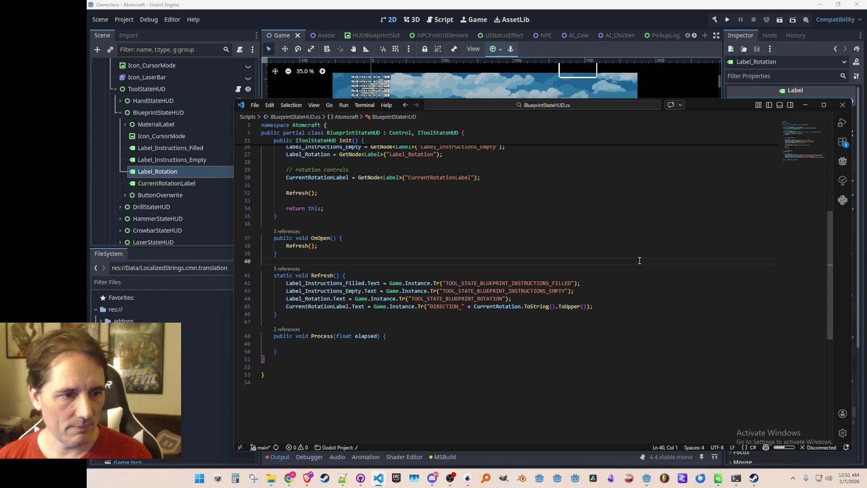
{"action": "scroll", "coordinate": [639, 260], "scroll_direction": "up", "scroll_amount": 5}
{"action": "left_click", "coordinate": [512, 315]}
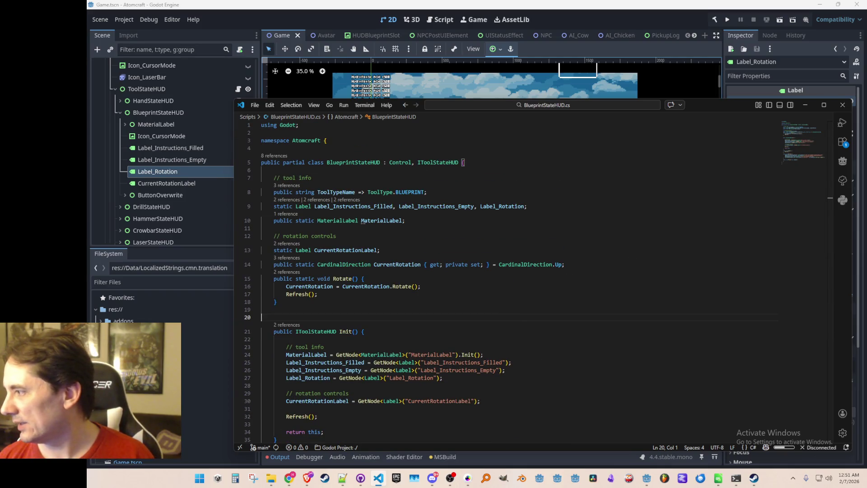
{"action": "key", "text": "alt+Tab"}
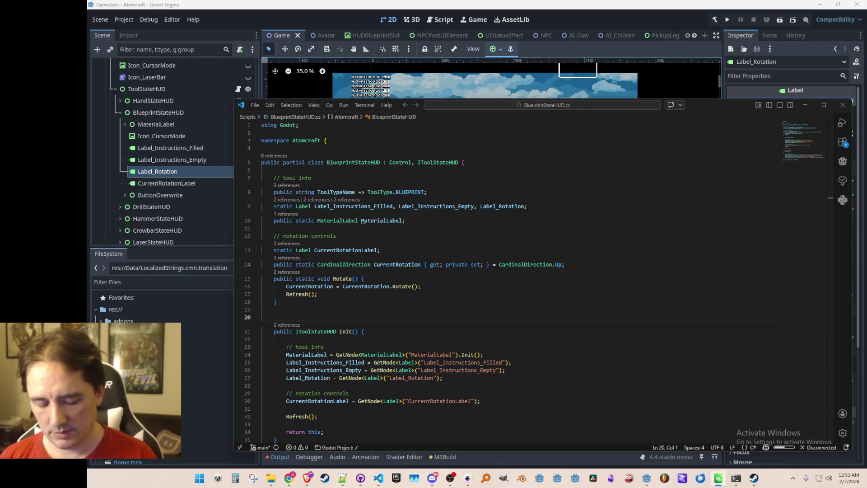
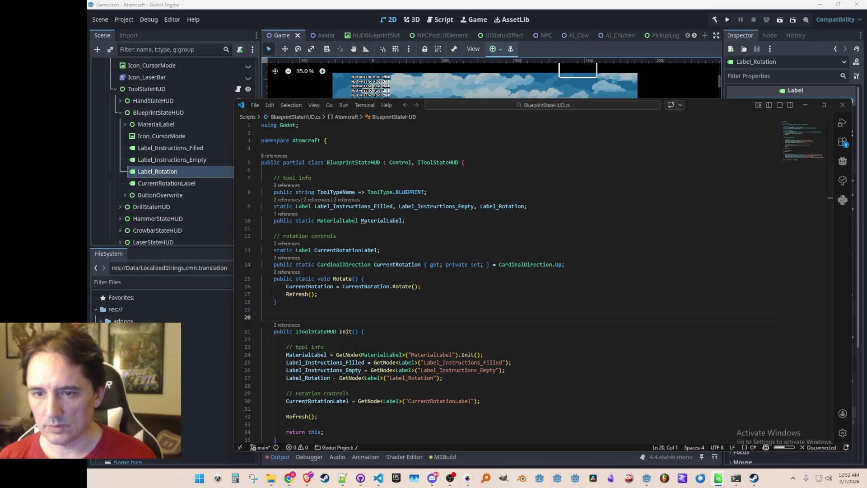
Step: Switch from BlueprintStateHUD.cs to LocalizedStrings.csv in Calc, showing the Portuguese 'Rotação:' translation
{"action": "left_click", "coordinate": [500, 235]}
{"action": "scroll", "coordinate": [603, 286], "scroll_direction": "down", "scroll_amount": 7}
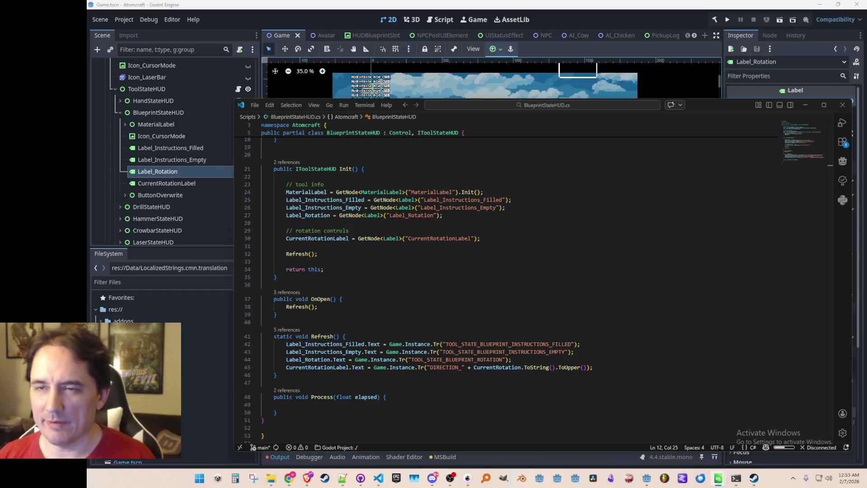
{"action": "key", "text": "alt+Tab"}
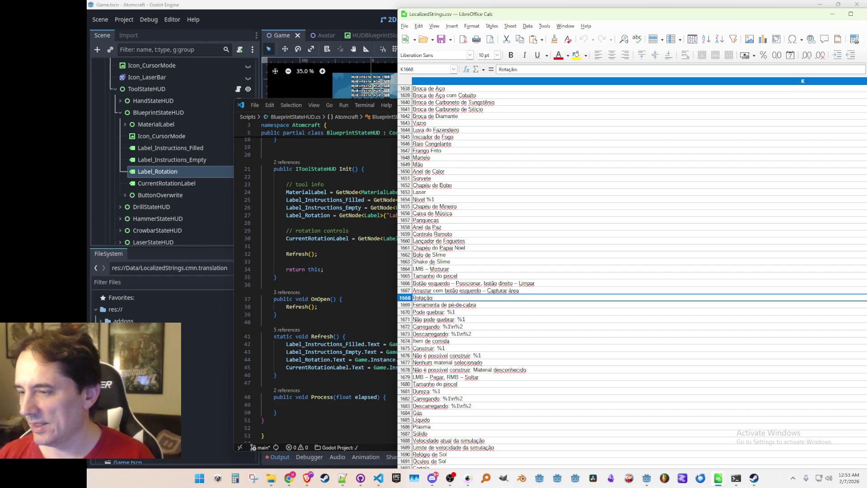
Step: Try 'Girar:' in cell K1668, undo back to 'Rotação:', and minimize the Calc window
{"action": "double_click", "coordinate": [505, 300]}
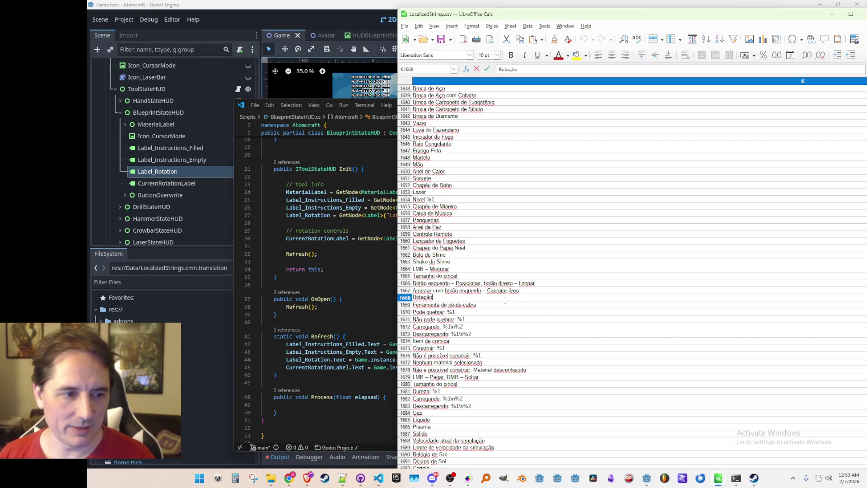
{"action": "key", "text": "shift+Home"}
{"action": "type", "text": "Girar:"}
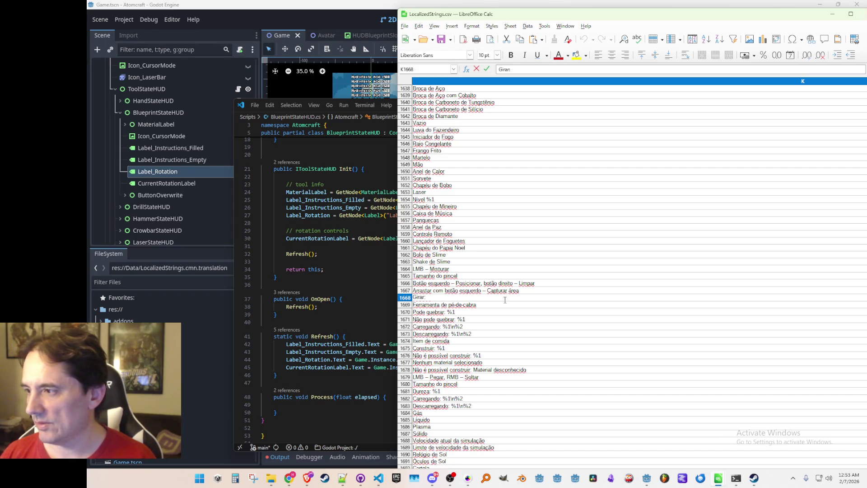
{"action": "key", "text": "Return"}
{"action": "key", "text": "ctrl+z"}
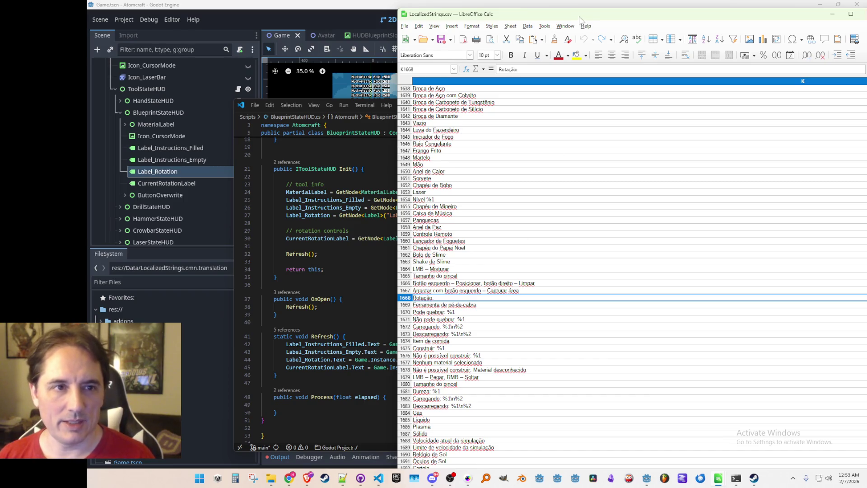
{"action": "key", "text": "super+Down"}
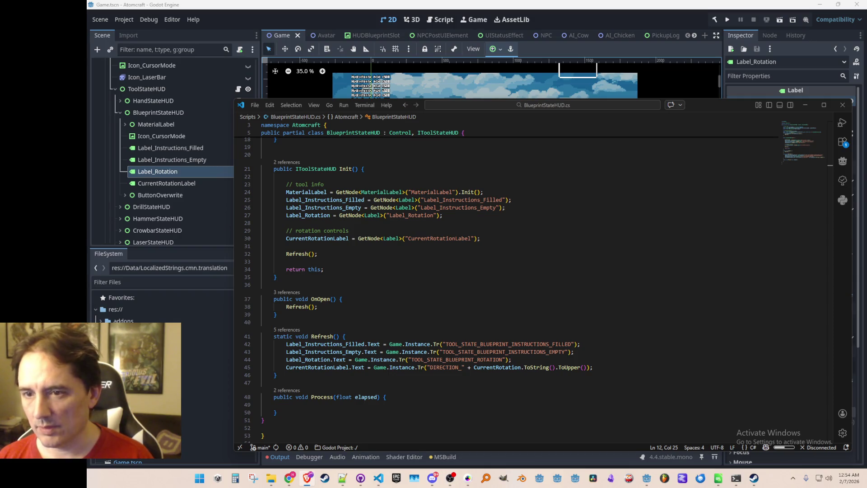
Step: Insert a blank line above the CurrentRotationLabel declaration, then undo it
{"action": "left_click", "coordinate": [489, 285]}
{"action": "scroll", "coordinate": [519, 280], "scroll_direction": "up", "scroll_amount": 5}
{"action": "scroll", "coordinate": [375, 253], "scroll_direction": "down", "scroll_amount": 2}
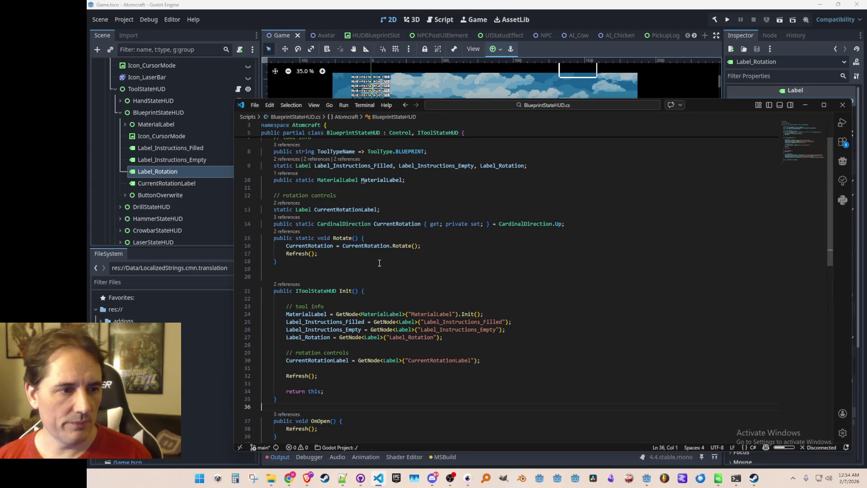
{"action": "scroll", "coordinate": [391, 246], "scroll_direction": "up", "scroll_amount": 1}
{"action": "left_click", "coordinate": [361, 233]}
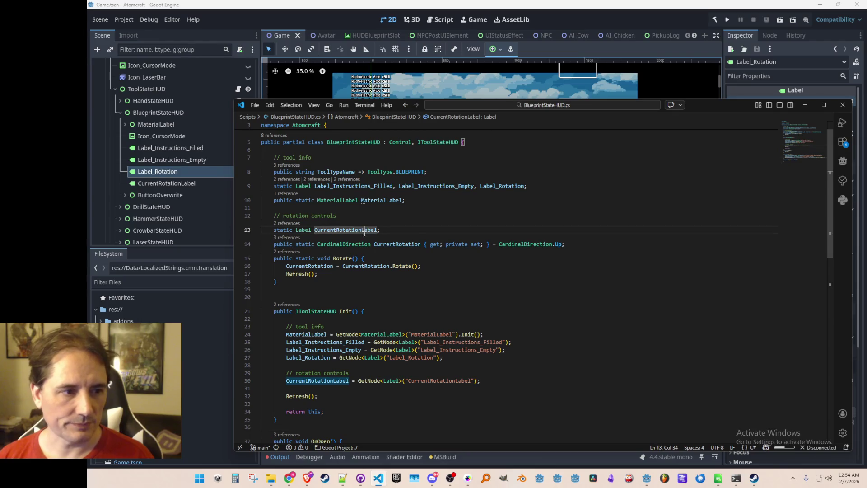
{"action": "scroll", "coordinate": [553, 305], "scroll_direction": "up", "scroll_amount": 1}
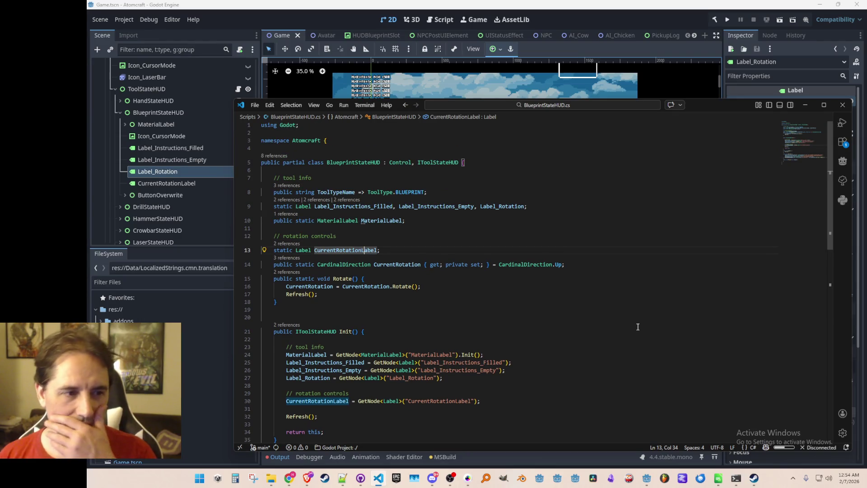
{"action": "key", "text": "ctrl+shift+Return"}
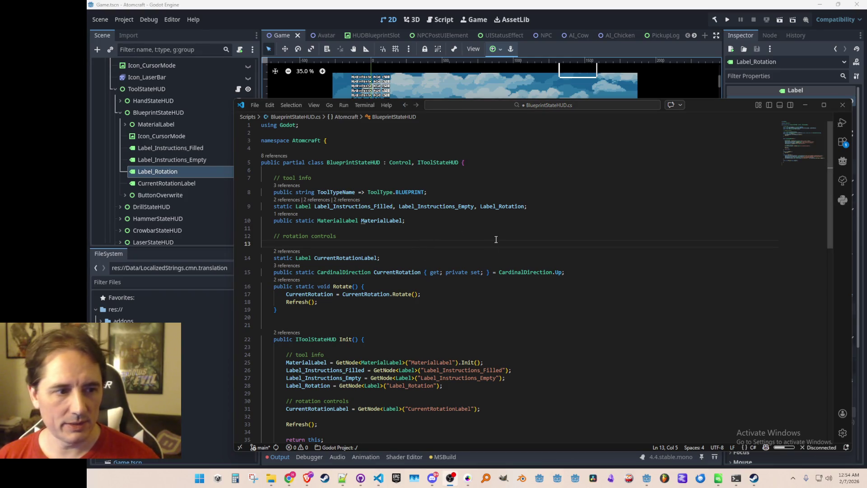
{"action": "key", "text": "Down"}
{"action": "key", "text": "Down"}
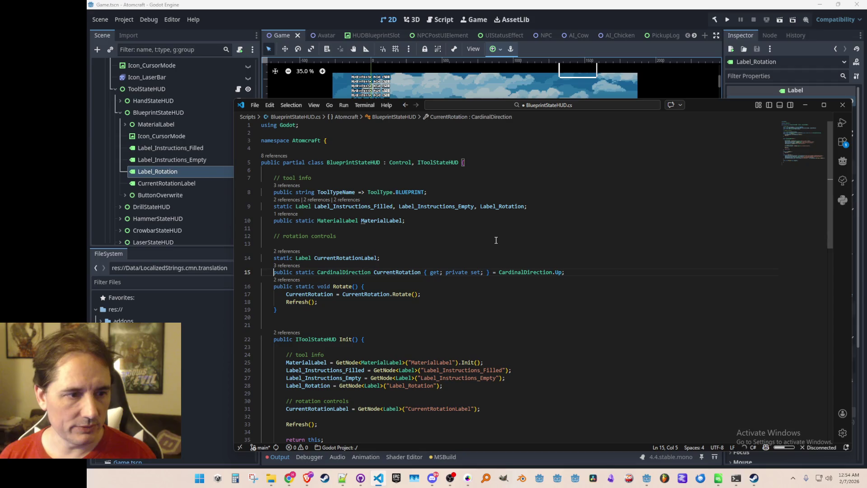
{"action": "key", "text": "ctrl+z"}
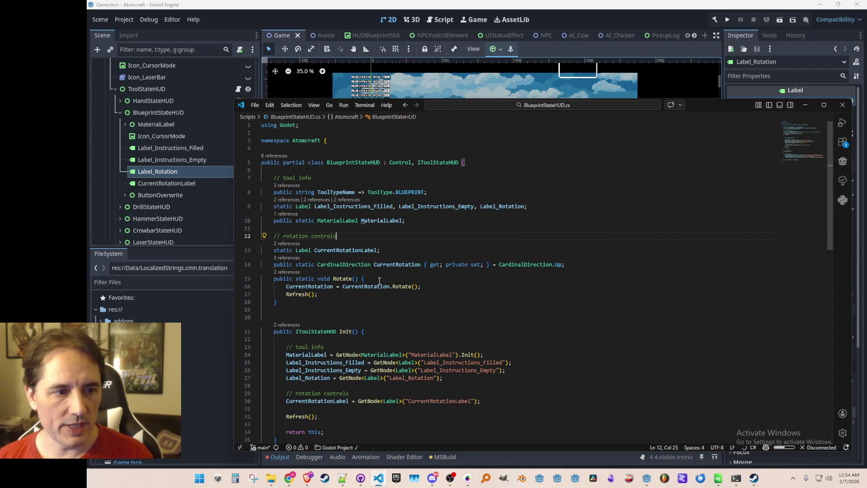
Step: Add an empty line 15 below the CurrentRotation property
{"action": "scroll", "coordinate": [422, 282], "scroll_direction": "down", "scroll_amount": 1}
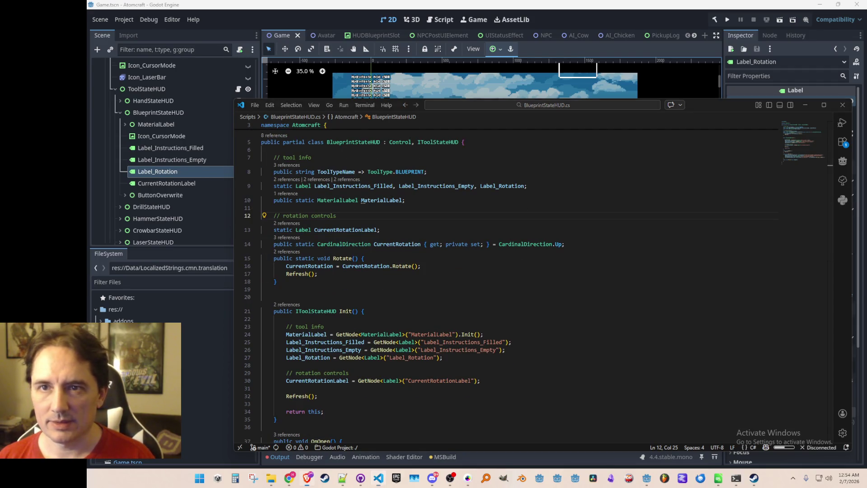
{"action": "key", "text": "Down"}
{"action": "key", "text": "Down"}
{"action": "key", "text": "End"}
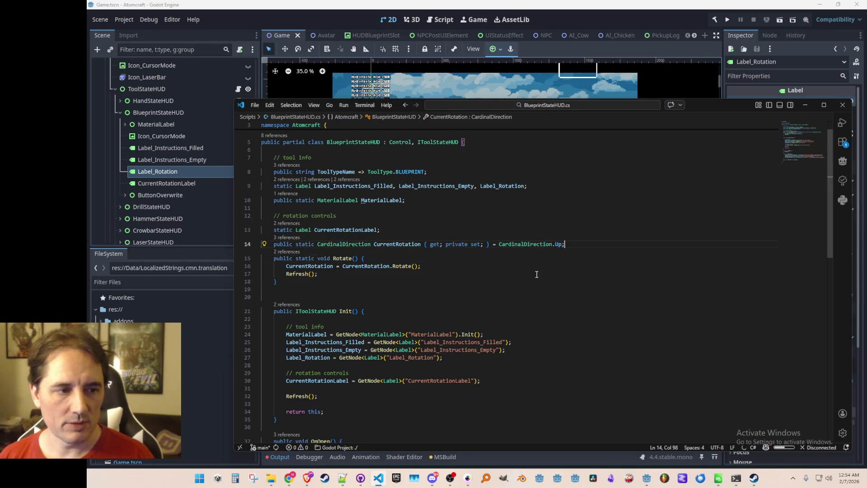
{"action": "key", "text": "Return"}
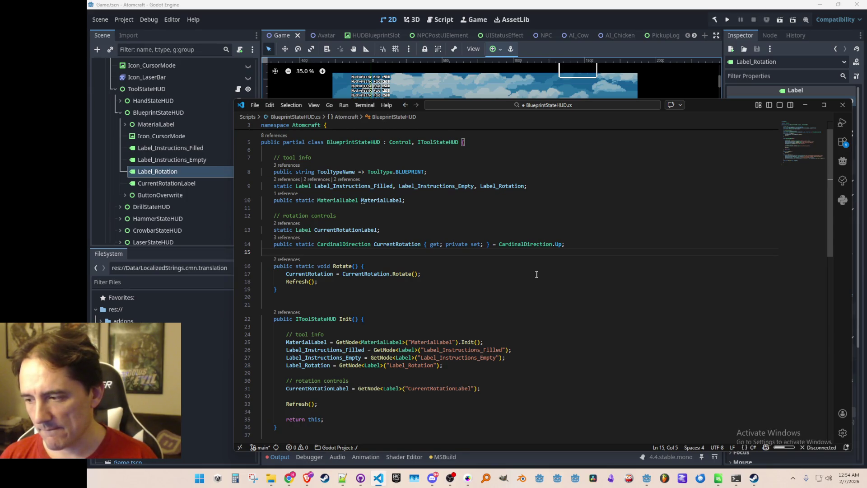
Step: Declare 'static CardinalDirection[] SlotRotations;' below CurrentRotation
{"action": "type", "text": "static C"}
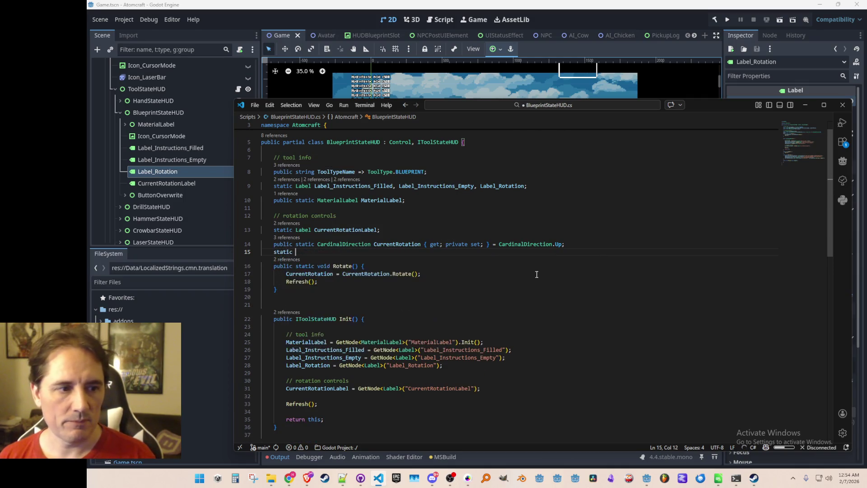
{"action": "type", "text": "ardinal"}
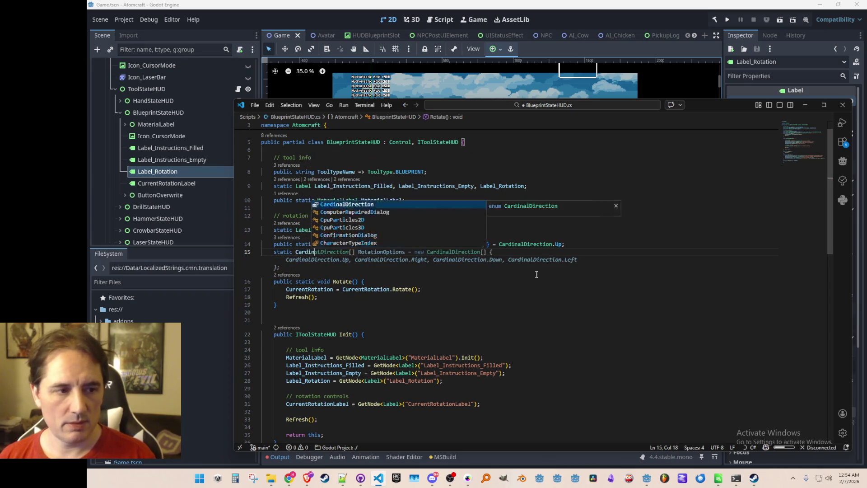
{"action": "key", "text": "Tab"}
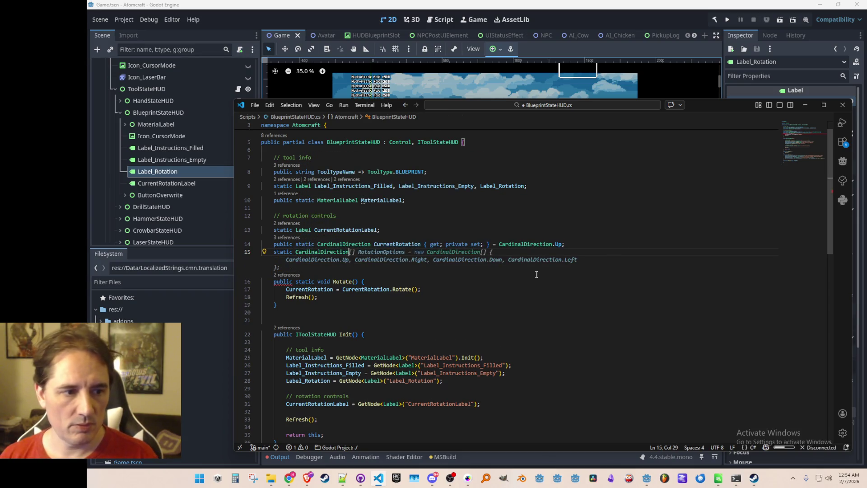
{"action": "type", "text": "[] SlotRotations;"}
{"action": "key", "text": "Left"}
{"action": "key", "text": "ctrl+shift+Left"}
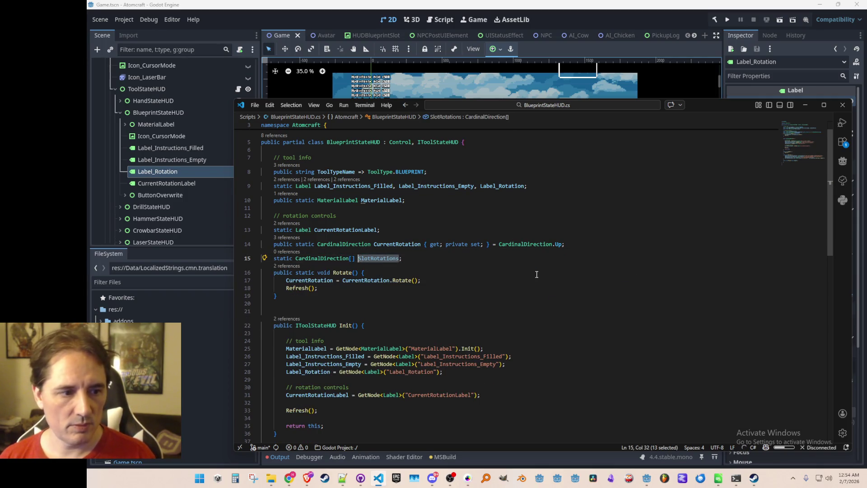
{"action": "scroll", "coordinate": [537, 274], "scroll_direction": "down", "scroll_amount": 2}
Step: Add 'SlotRotations = new CardinalDirection[]' in Init after CurrentRotationLabel, and save BlueprintStateHUD.cs
{"action": "left_click", "coordinate": [570, 327]}
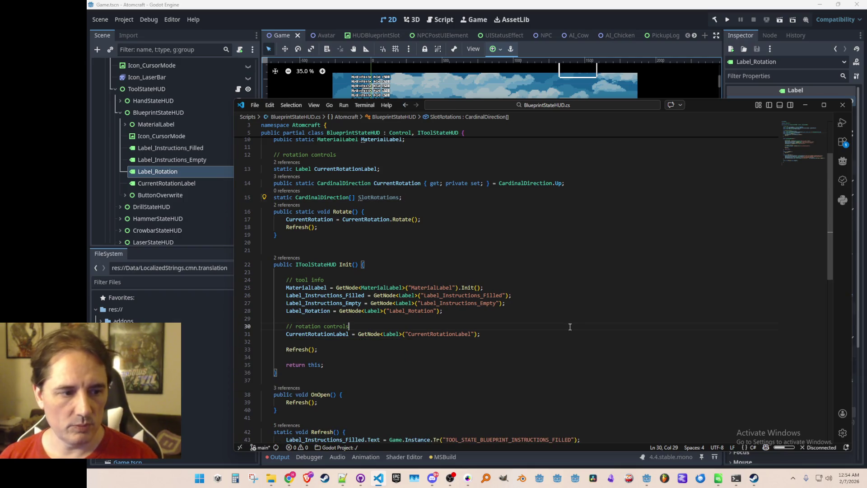
{"action": "key", "text": "Down"}
{"action": "key", "text": "End"}
{"action": "key", "text": "Return"}
{"action": "type", "text": "SlotRotations"}
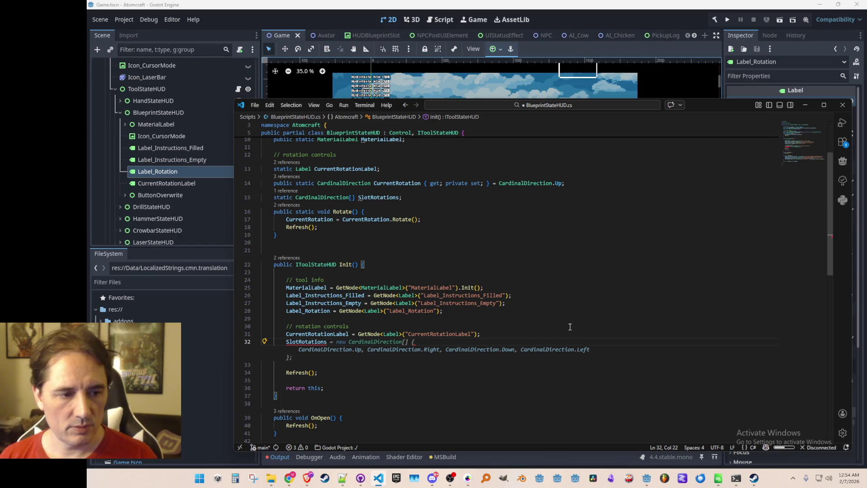
{"action": "type", "text": " = new C"}
{"action": "key", "text": "Tab"}
{"action": "type", "text": "[]"}
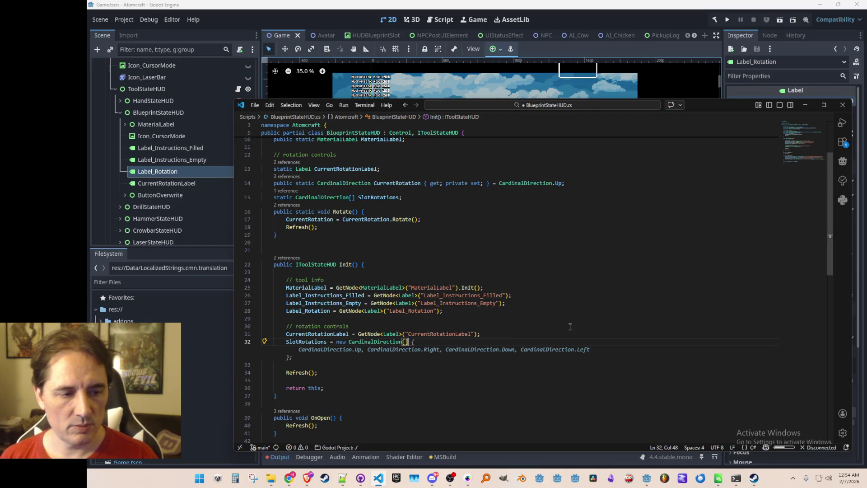
{"action": "key", "text": "ctrl+s"}
{"action": "key", "text": "ctrl+p"}
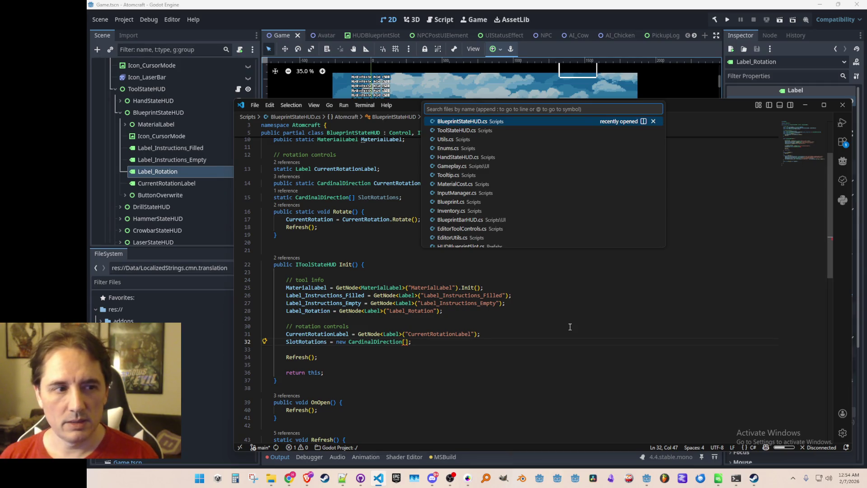
Step: Open BlueprintBarHUD.cs and make the MAX_BLUEPRINT_SLOTS constant public
{"action": "type", "text": "Blue"}
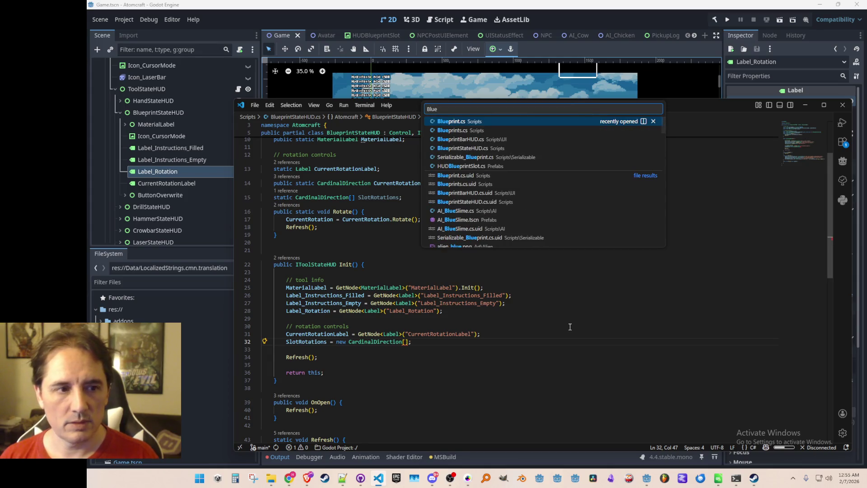
{"action": "left_click", "coordinate": [500, 139]}
{"action": "scroll", "coordinate": [511, 278], "scroll_direction": "up", "scroll_amount": 20}
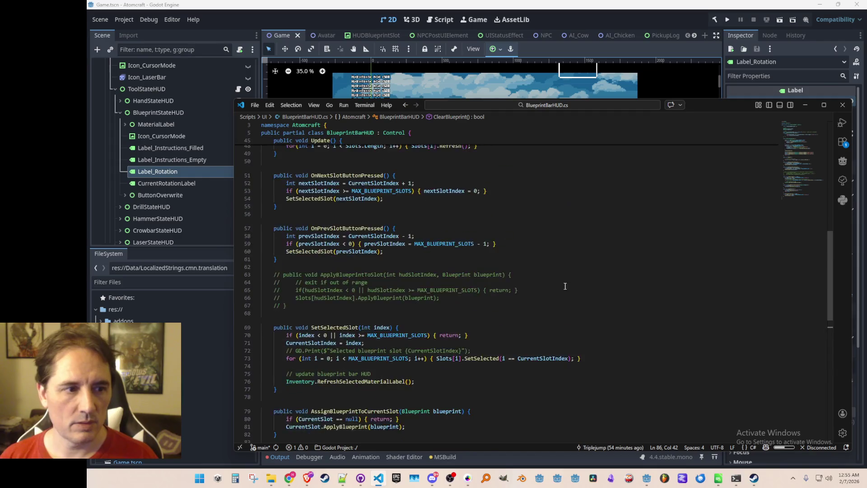
{"action": "scroll", "coordinate": [355, 193], "scroll_direction": "up", "scroll_amount": 1}
{"action": "left_click", "coordinate": [355, 176]}
{"action": "type", "text": "public const int MAX_BLUEPRINT_SLOTS = 5;"}
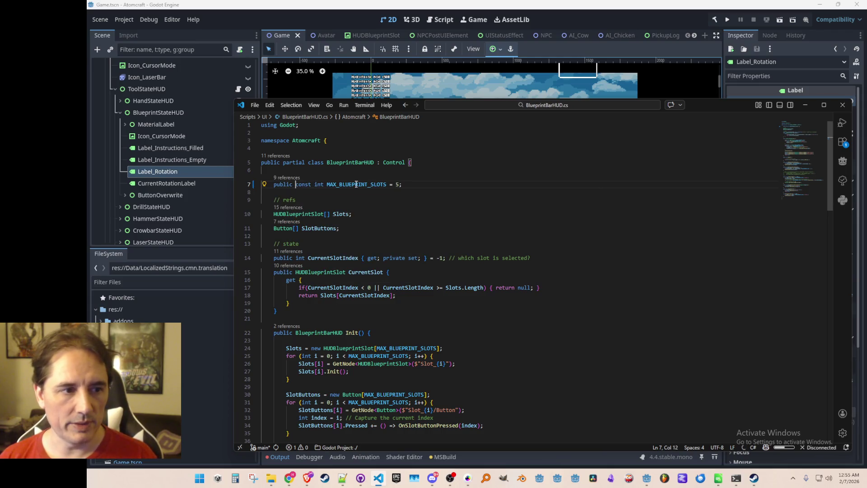
Step: Copy a 'BlueprintBarHUD.' qualifier, clear the temporary text, and save BlueprintBarHUD.cs
{"action": "left_click", "coordinate": [356, 184]}
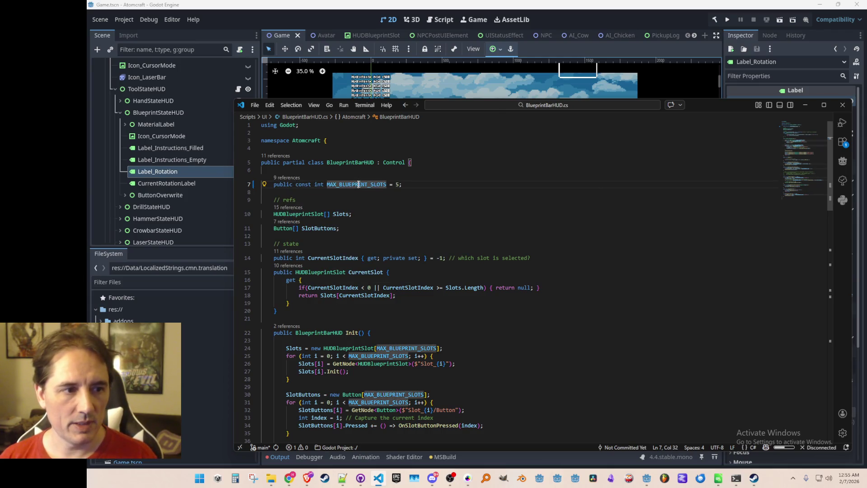
{"action": "left_click", "coordinate": [366, 163]}
{"action": "left_click", "coordinate": [372, 173]}
{"action": "type", "text": "BlueprintBarHUD"}
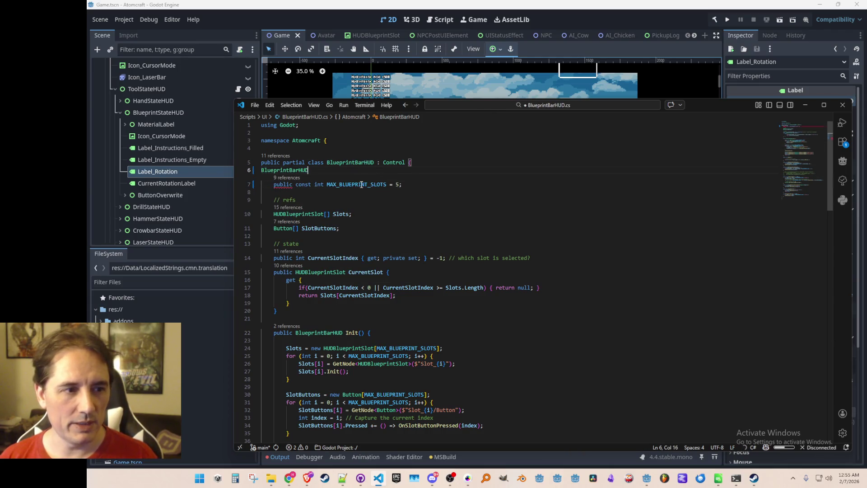
{"action": "type", "text": "."}
{"action": "key", "text": "shift+Home"}
{"action": "key", "text": "ctrl+c"}
{"action": "key", "text": "BackSpace"}
{"action": "key", "text": "ctrl+s"}
Step: Size the SlotRotations array in Init with BlueprintBarHUD.MAX_BLUEPRINT_SLOTS
{"action": "key", "text": "alt+Left"}
{"action": "key", "text": "alt+Left"}
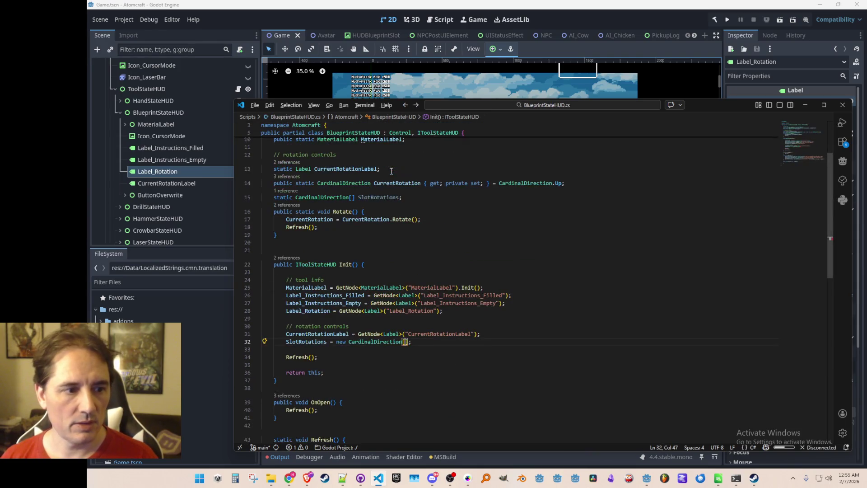
{"action": "key", "text": "ctrl+v"}
{"action": "key", "text": "Down"}
{"action": "scroll", "coordinate": [395, 181], "scroll_direction": "down", "scroll_amount": 3}
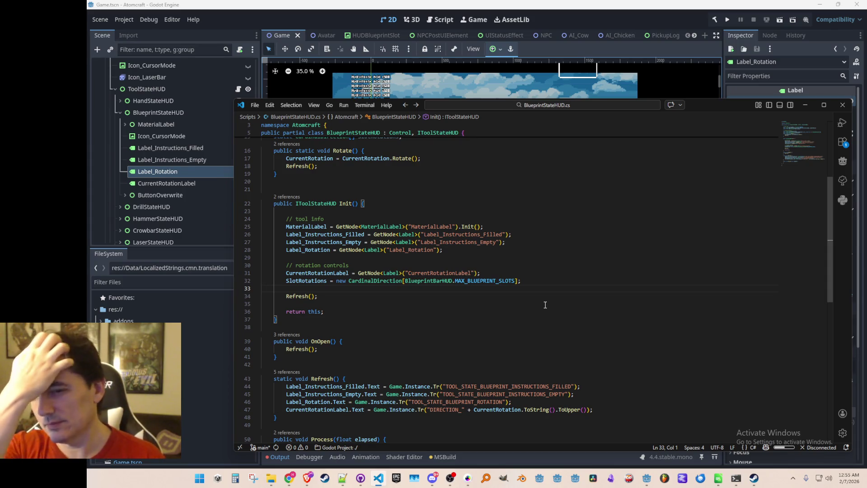
{"action": "left_click", "coordinate": [570, 281]}
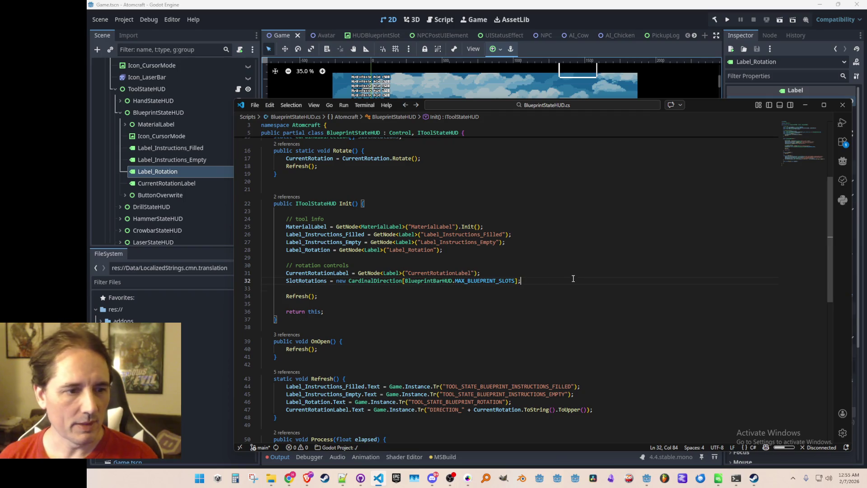
{"action": "key", "text": "Home"}
{"action": "key", "text": "shift+ctrl+Right"}
{"action": "key", "text": "Down"}
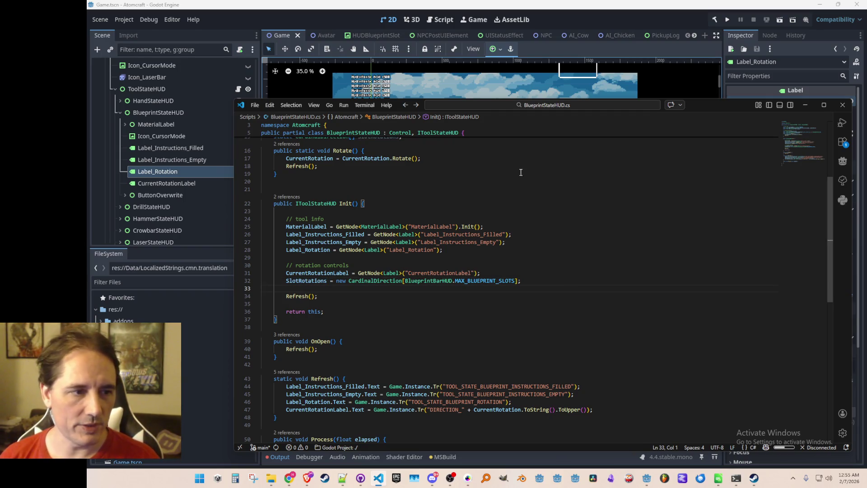
{"action": "scroll", "coordinate": [571, 281], "scroll_direction": "up", "scroll_amount": 4}
{"action": "scroll", "coordinate": [519, 334], "scroll_direction": "down", "scroll_amount": 3}
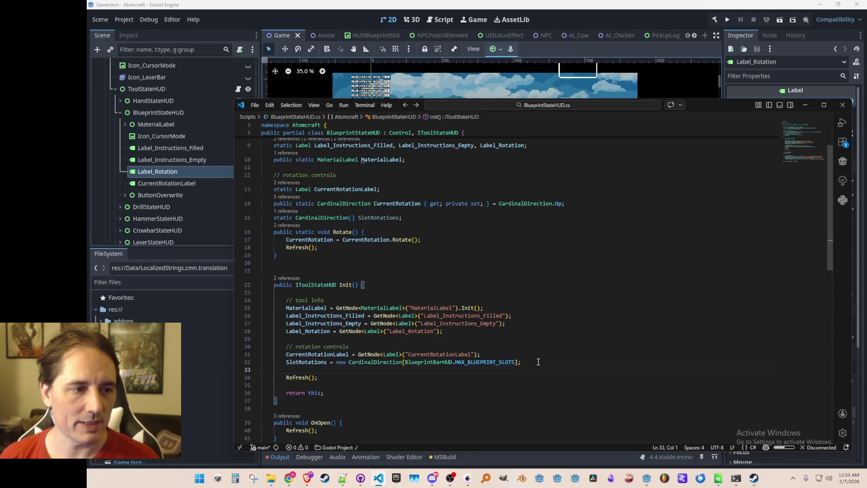
{"action": "right_click", "coordinate": [475, 322]}
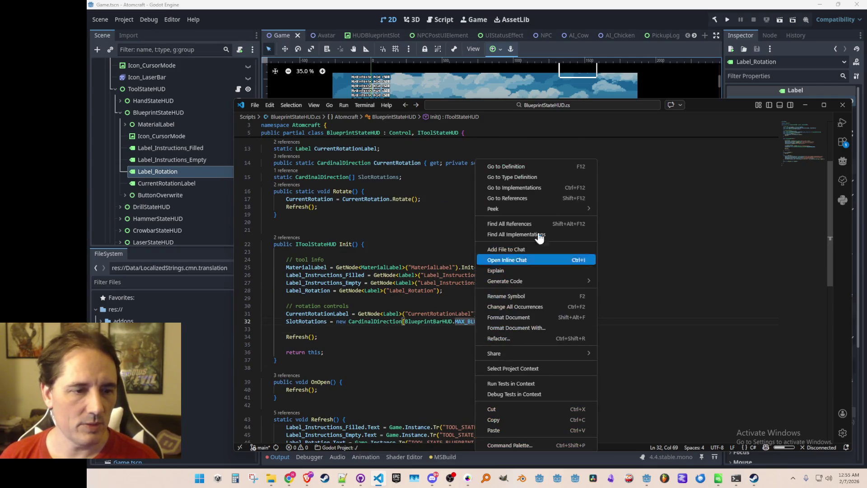
Step: Inspect the MAX_BLUEPRINT_SLOTS and CurrentSlotIndex definitions, then return to CurrentRotation
{"action": "left_click", "coordinate": [541, 168]}
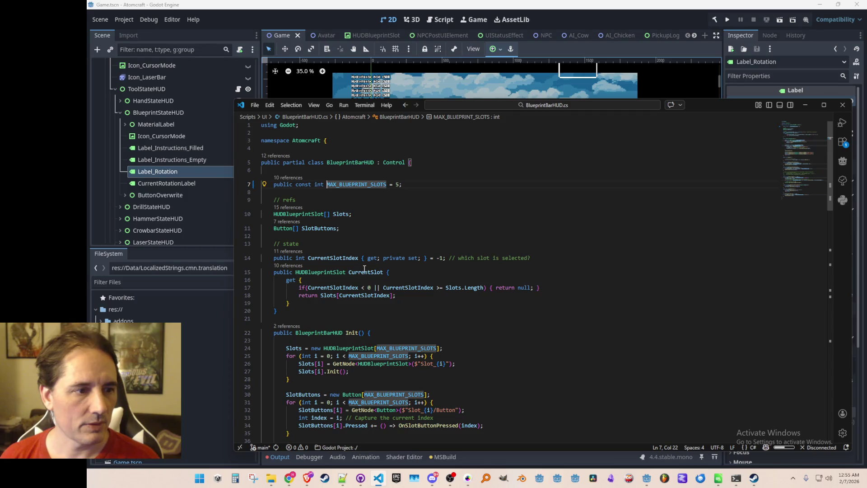
{"action": "left_click", "coordinate": [333, 258]}
{"action": "key", "text": "alt+Left"}
{"action": "key", "text": "alt+Left"}
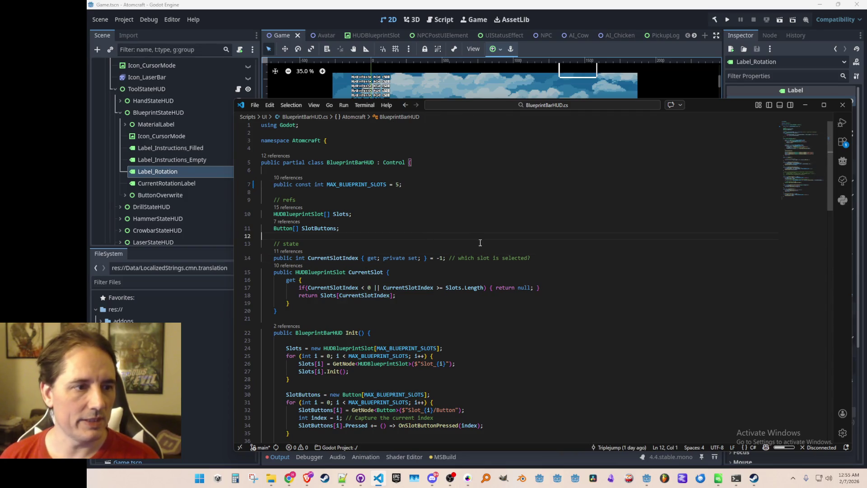
{"action": "key", "text": "alt+Left"}
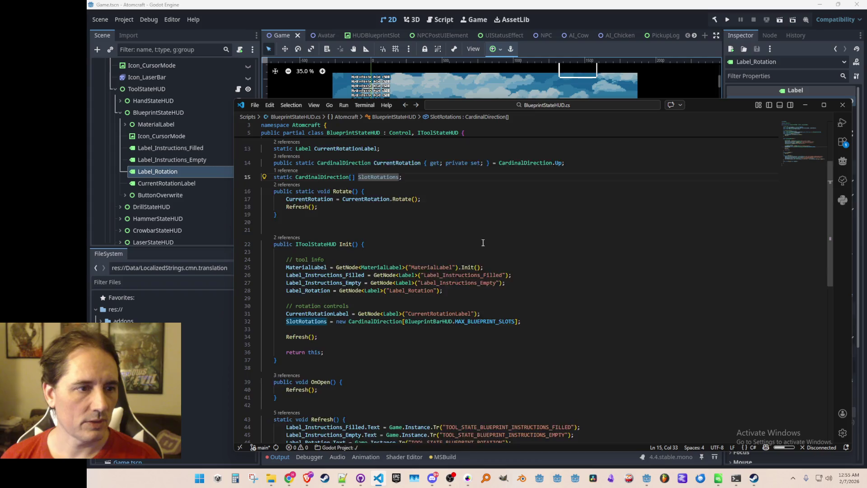
{"action": "scroll", "coordinate": [518, 272], "scroll_direction": "up", "scroll_amount": 2}
{"action": "key", "text": "alt+Left"}
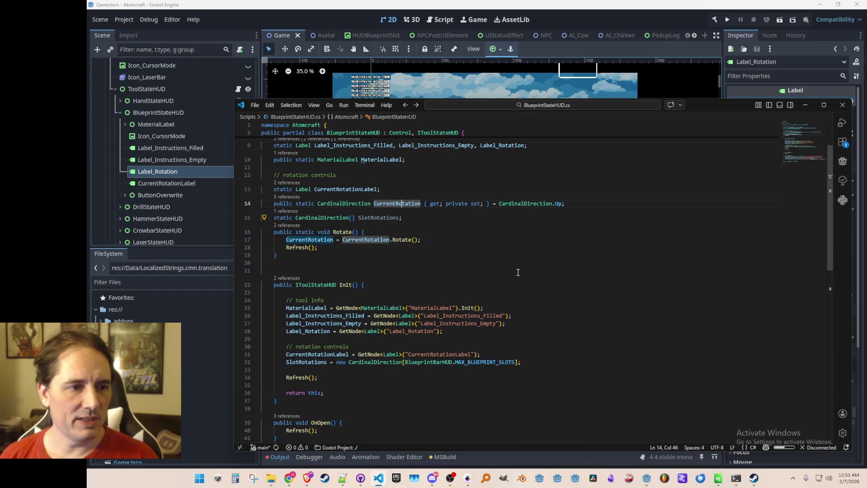
Step: Rewrite CurrentRotation as a get-only property returning SlotRotations[BlueprintBarHUD.CurrentSlotIndex]
{"action": "key", "text": "shift+End"}
{"action": "key", "text": "Delete"}
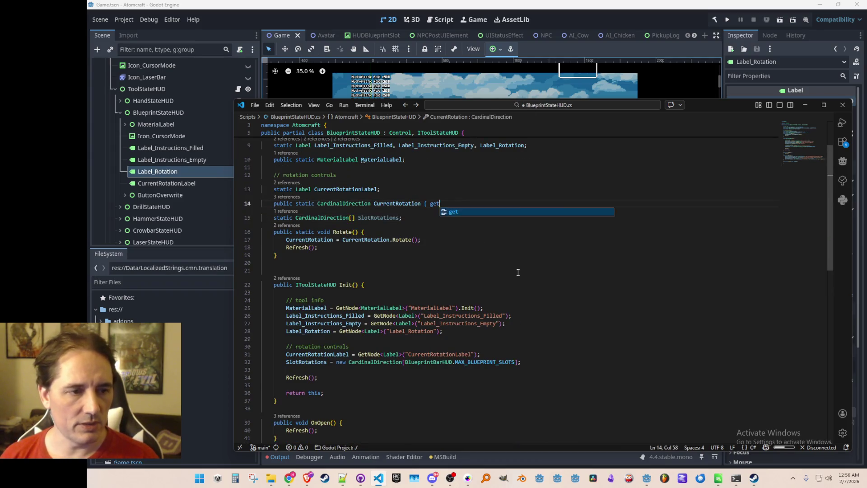
{"action": "type", "text": "{"}
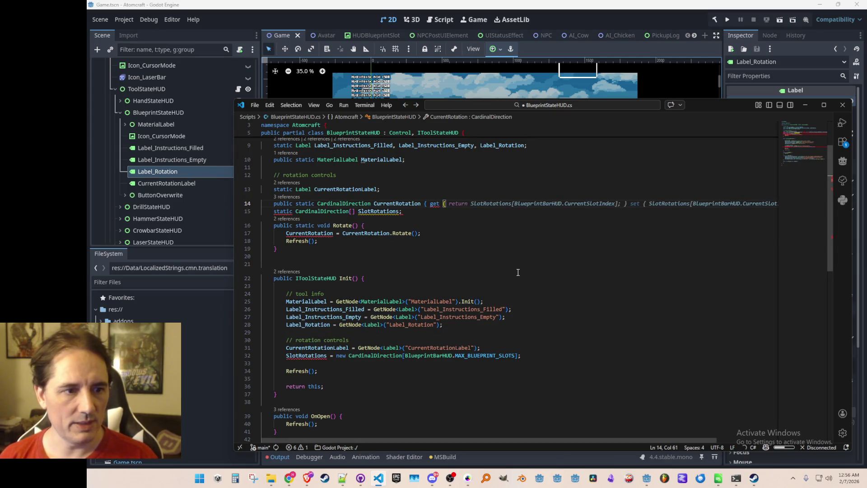
{"action": "key", "text": "Tab"}
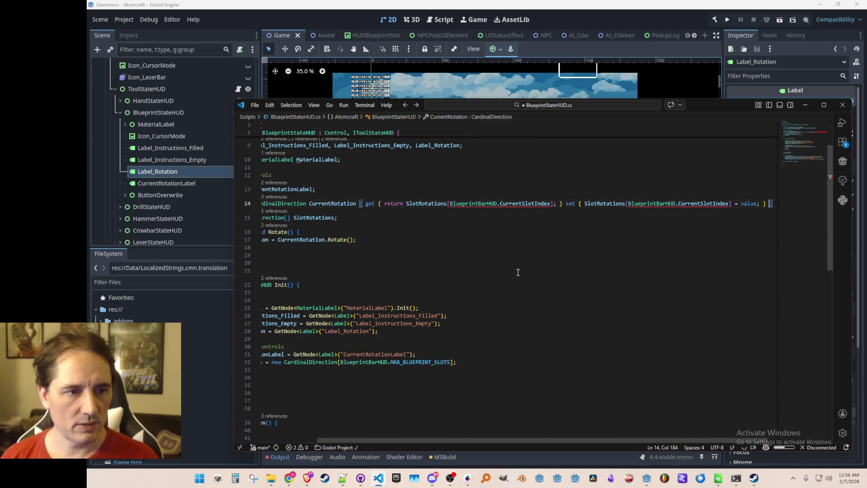
{"action": "key", "text": "ctrl+Left"}
{"action": "key", "text": "ctrl+Left"}
{"action": "key", "text": "ctrl+Left"}
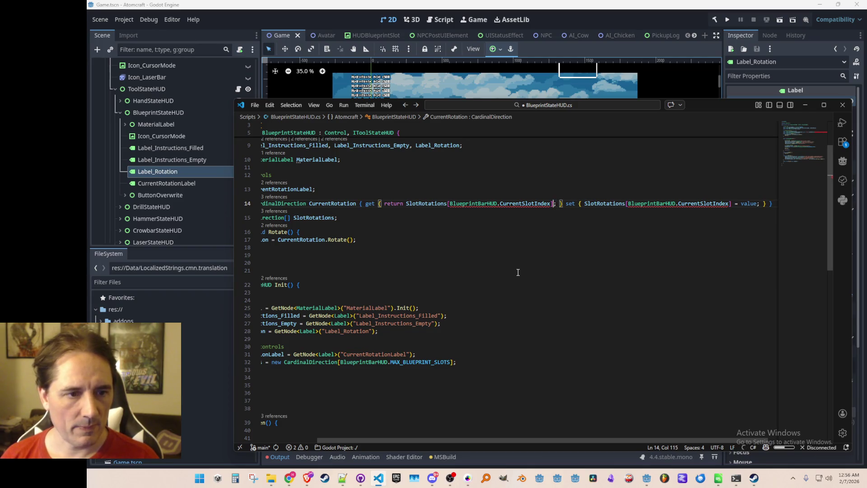
{"action": "key", "text": "F12"}
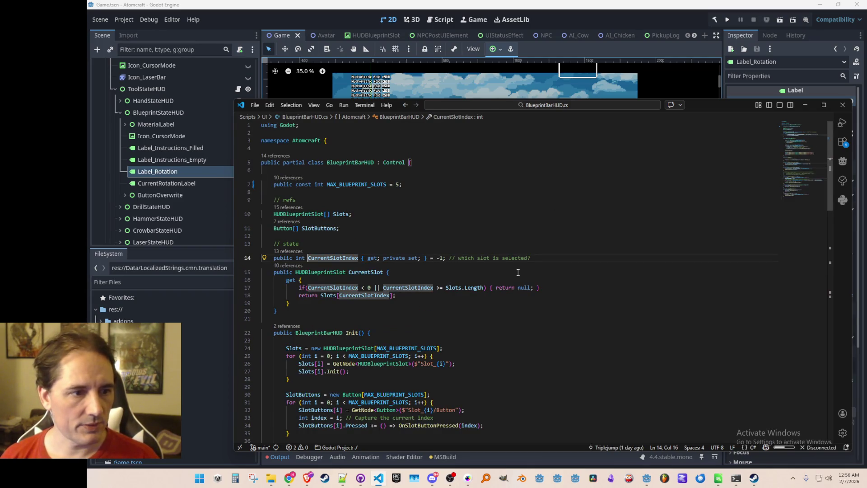
{"action": "key", "text": "alt+Left"}
{"action": "key", "text": "Right"}
{"action": "key", "text": "Right"}
{"action": "key", "text": "Right"}
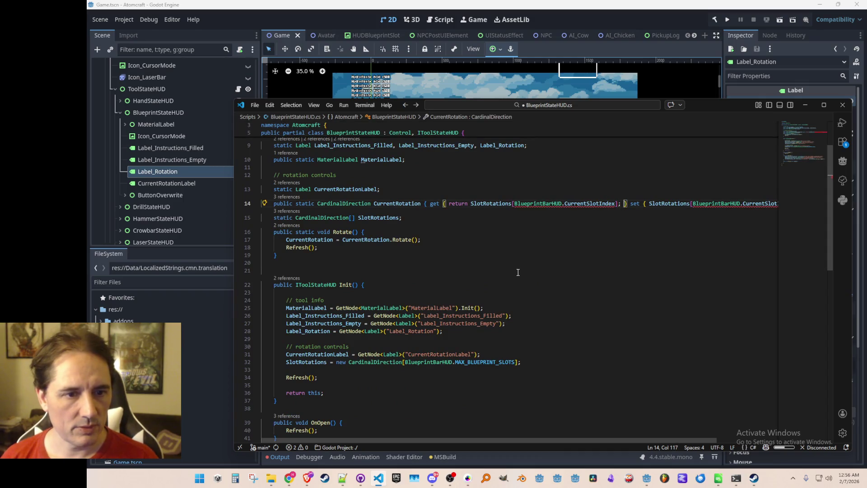
{"action": "key", "text": "shift+End"}
{"action": "key", "text": "Delete"}
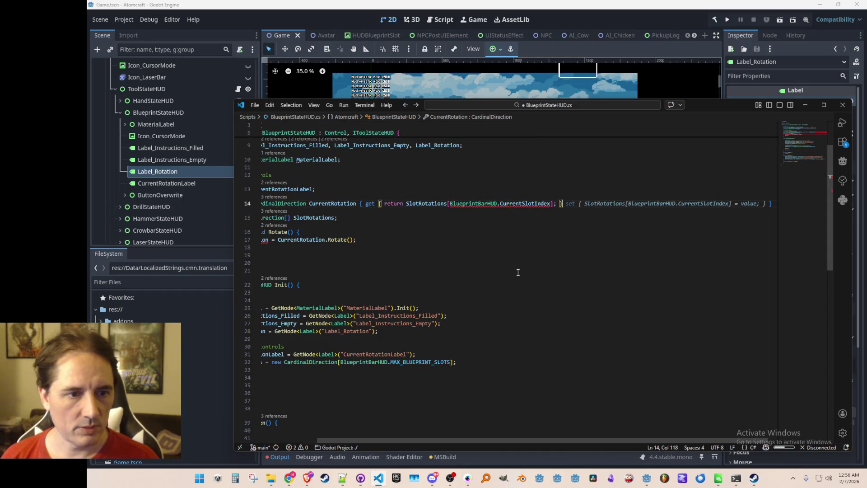
{"action": "key", "text": "Escape"}
{"action": "key", "text": "Up"}
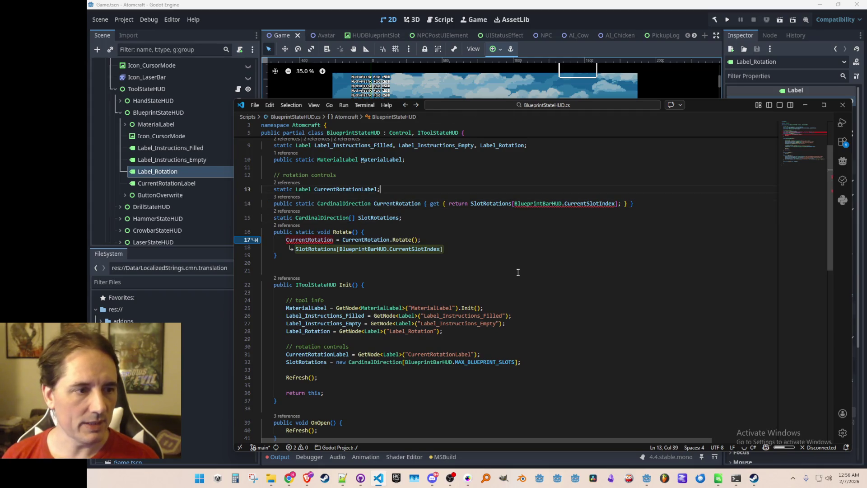
{"action": "key", "text": "Down"}
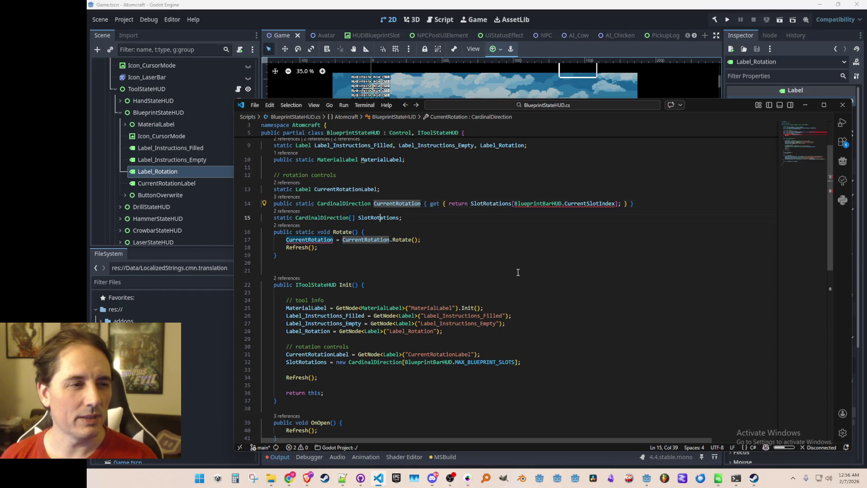
Step: Comment out the CurrentRotation assignment inside Rotate()
{"action": "key", "text": "Down"}
{"action": "key", "text": "Down"}
{"action": "key", "text": "Home"}
{"action": "key", "text": "Home"}
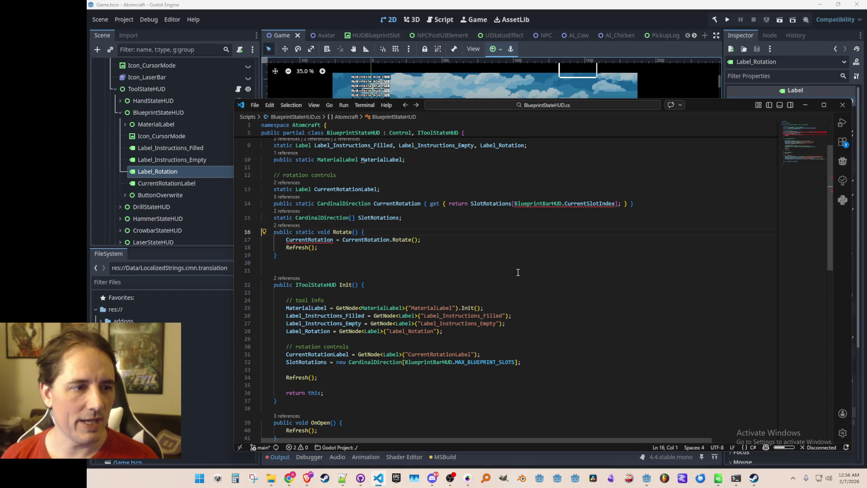
{"action": "key", "text": "Down"}
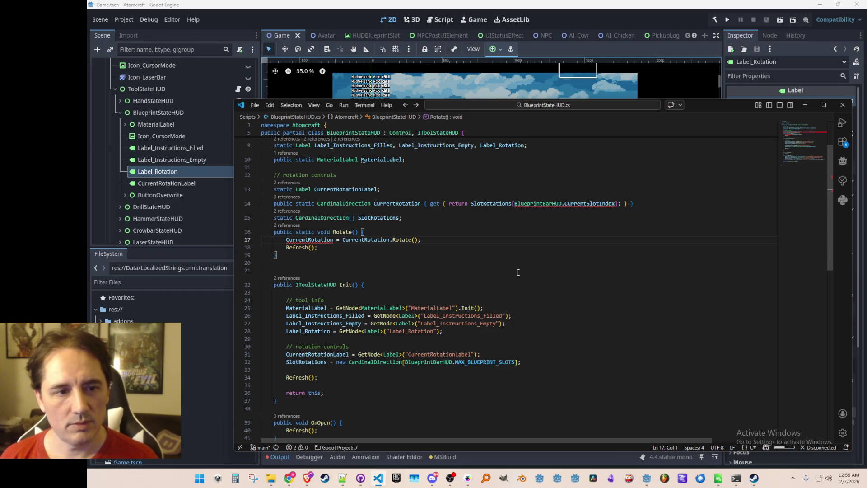
{"action": "type", "text": "//"}
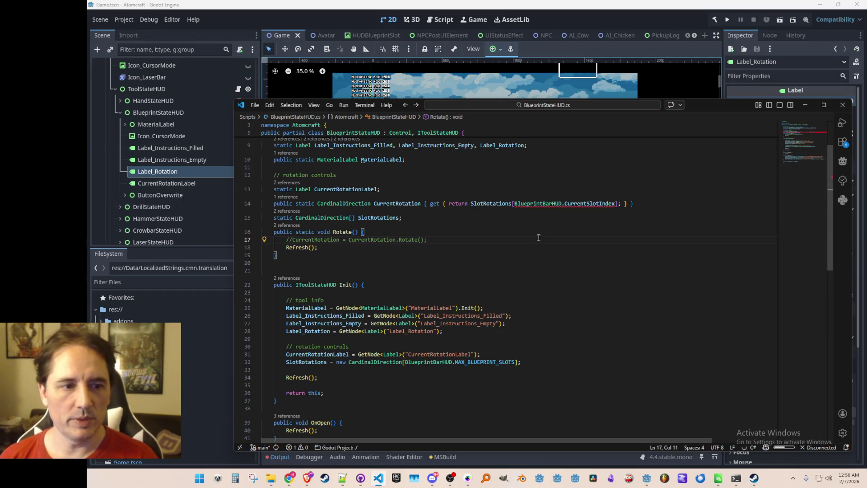
{"action": "mouse_move", "coordinate": [570, 205]}
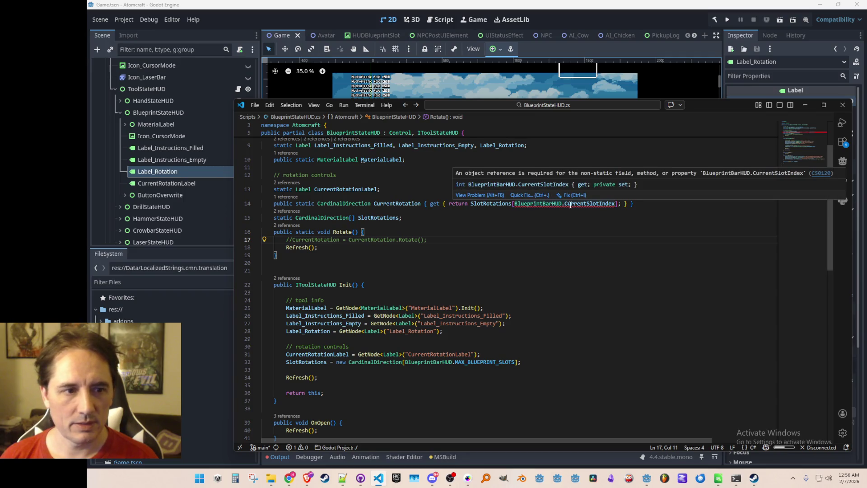
{"action": "right_click", "coordinate": [571, 205]}
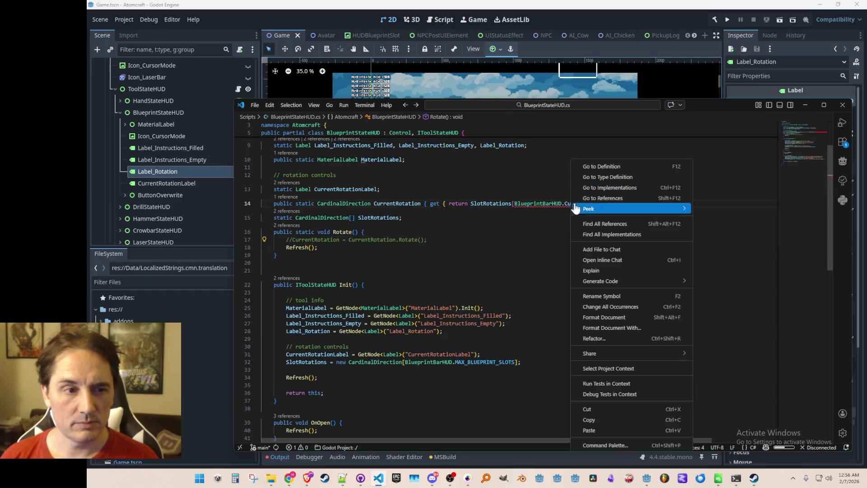
Step: Trace CurrentSlotIndex and BlueprintBarHUD.Init references to the BlueprintBarHUD declaration in Inventory.cs
{"action": "left_click", "coordinate": [603, 168]}
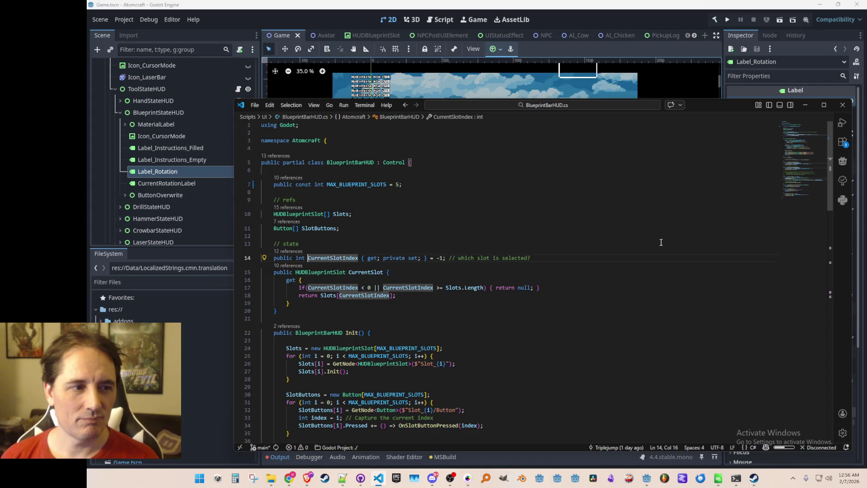
{"action": "scroll", "coordinate": [663, 242], "scroll_direction": "down", "scroll_amount": 2}
{"action": "left_click", "coordinate": [347, 292], "text": "ctrl"}
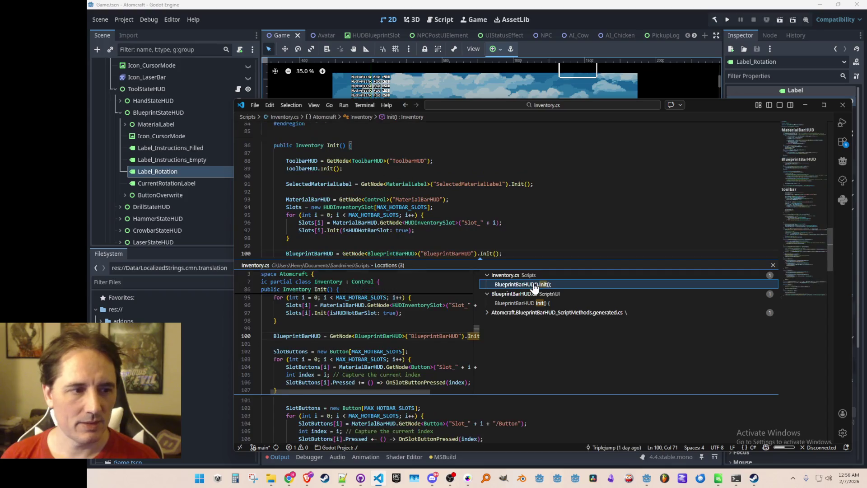
{"action": "double_click", "coordinate": [536, 285]}
{"action": "double_click", "coordinate": [322, 253]}
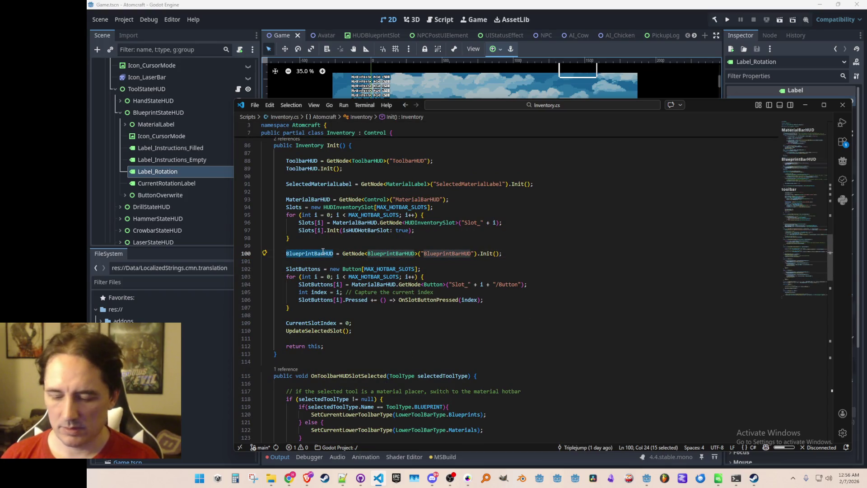
{"action": "left_click", "coordinate": [322, 252], "text": "ctrl"}
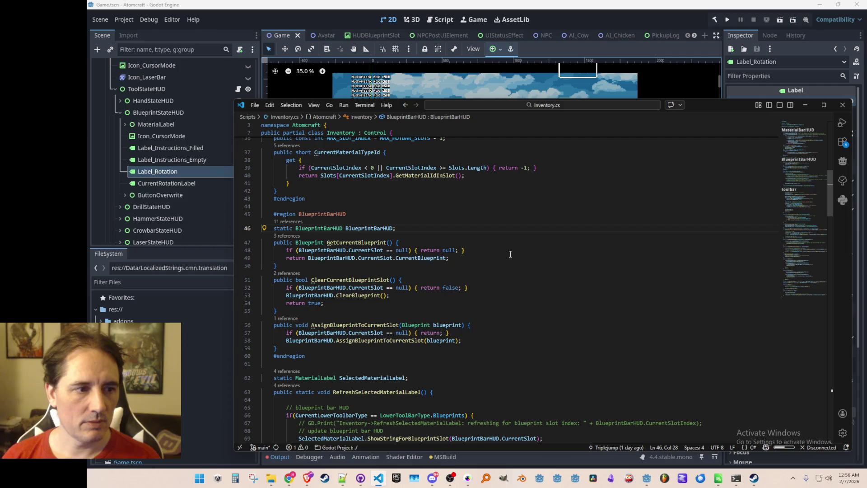
{"action": "key", "text": "alt+Left"}
{"action": "key", "text": "alt+Left"}
{"action": "key", "text": "alt+Right"}
{"action": "key", "text": "alt+Right"}
Step: Make Inventory's BlueprintBarHUD a public property with { get; private set; }
{"action": "key", "text": "Home"}
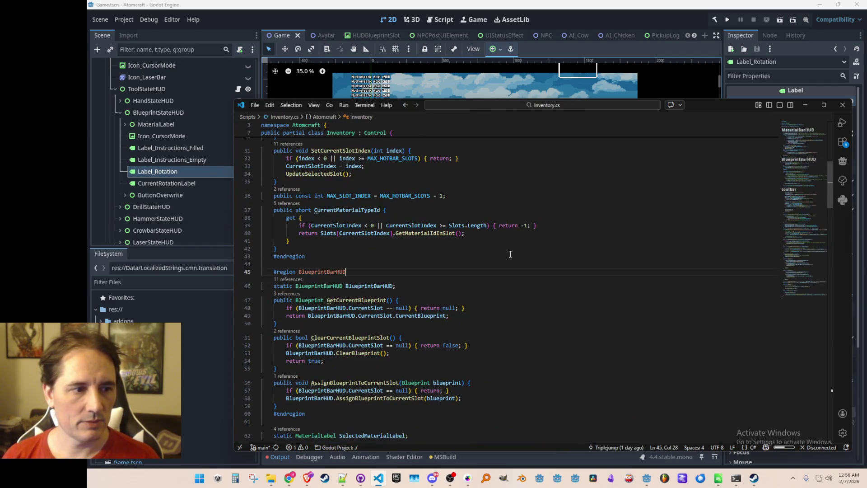
{"action": "type", "text": "public"}
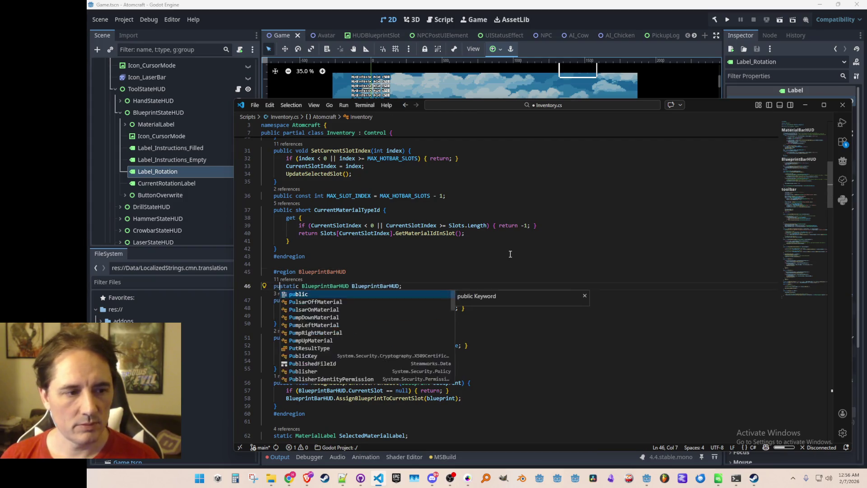
{"action": "key", "text": "End"}
{"action": "key", "text": "BackSpace"}
{"action": "type", "text": "{ get; private set; }"}
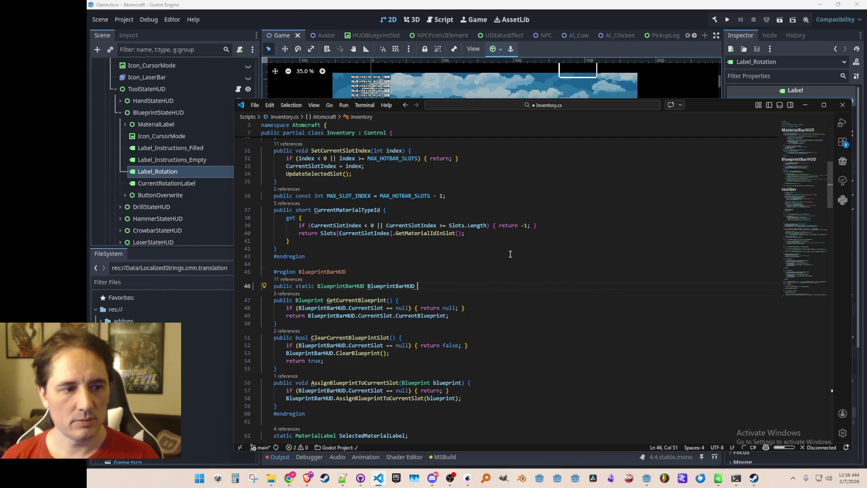
Step: Index SlotRotations with Inventory.BlueprintBarHUD.CurrentSlotIndex and save
{"action": "key", "text": "F8"}
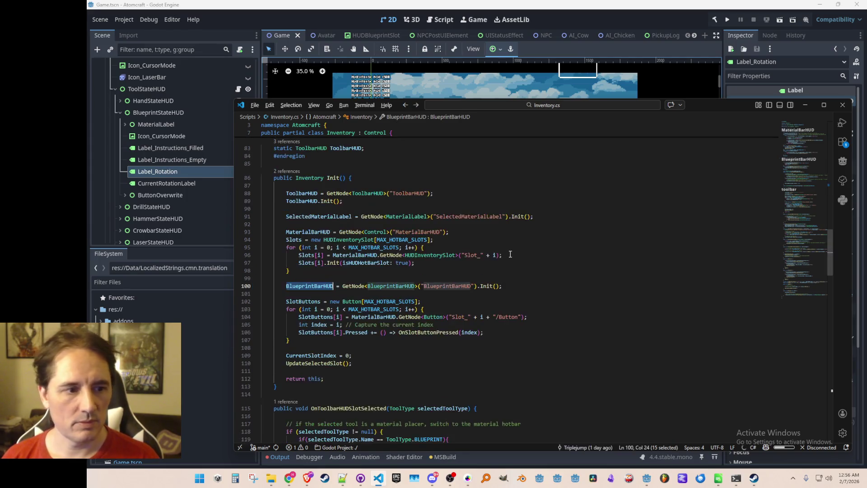
{"action": "key", "text": "ctrl+Left"}
{"action": "key", "text": "ctrl+Left"}
{"action": "type", "text": "Inventory."}
{"action": "key", "text": "ctrl+s"}
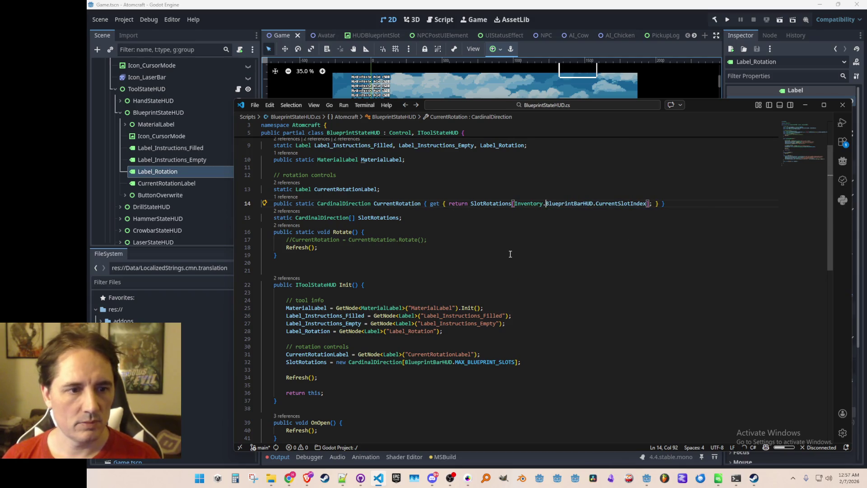
Step: Review the CurrentRotation getter and highlight every use of SlotRotations
{"action": "key", "text": "Down"}
{"action": "key", "text": "Down"}
{"action": "key", "text": "Down"}
{"action": "key", "text": "Home"}
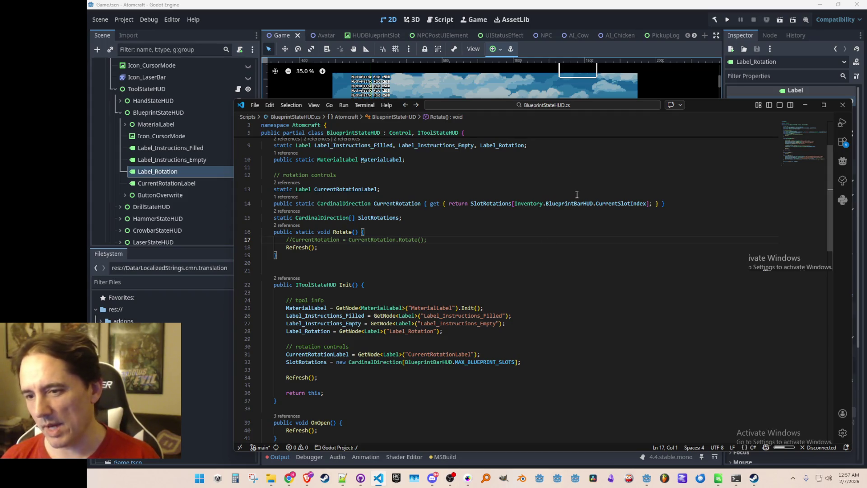
{"action": "scroll", "coordinate": [530, 244], "scroll_direction": "up", "scroll_amount": 1}
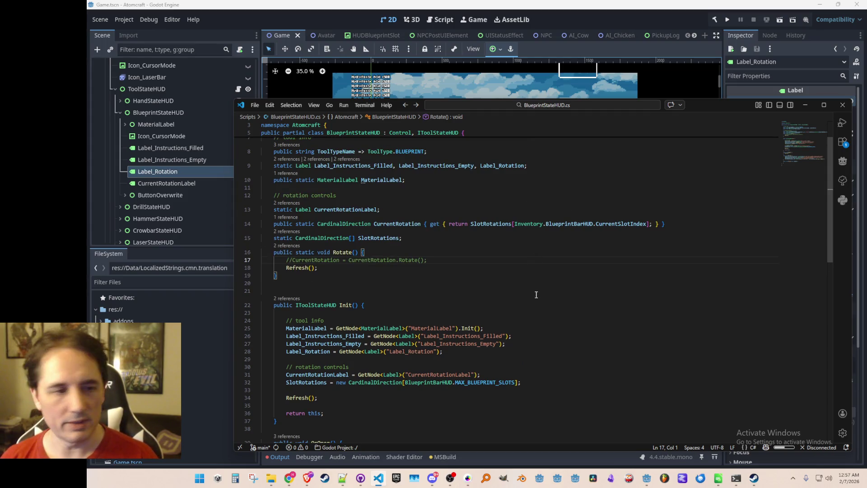
{"action": "left_click", "coordinate": [541, 268]}
{"action": "left_click", "coordinate": [551, 261]}
{"action": "left_click", "coordinate": [537, 226]}
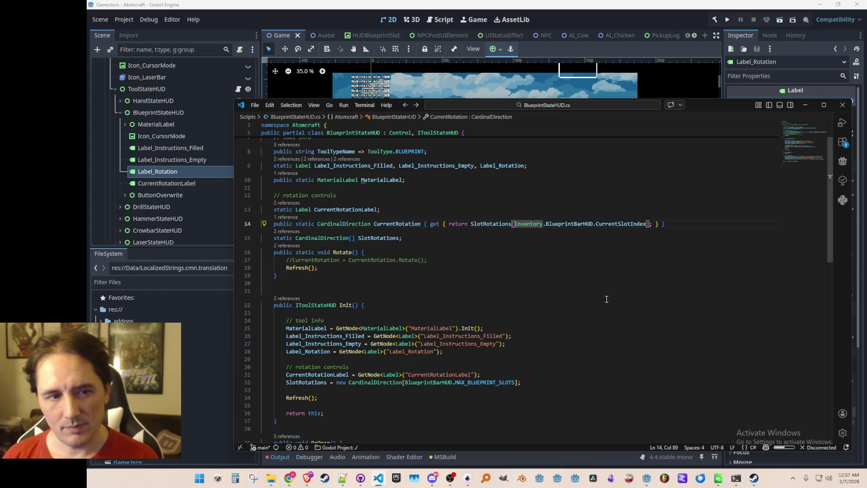
{"action": "key", "text": "ctrl+Right"}
{"action": "key", "text": "ctrl+Right"}
{"action": "key", "text": "Down"}
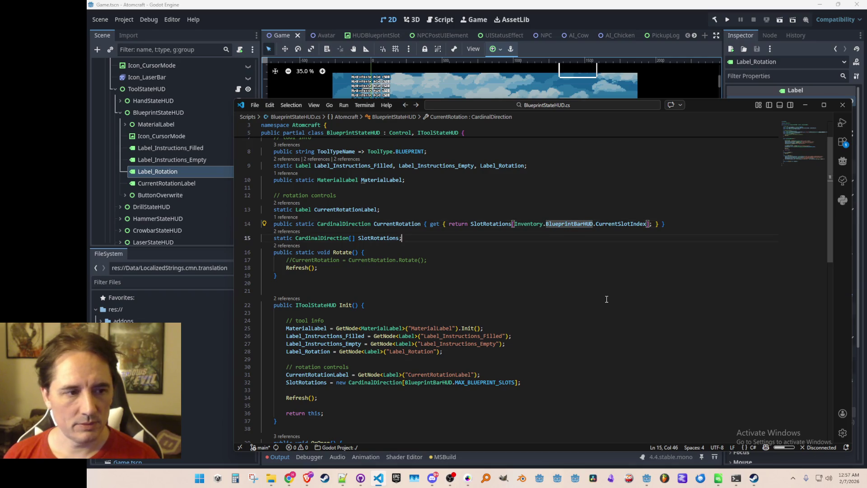
{"action": "key", "text": "Left"}
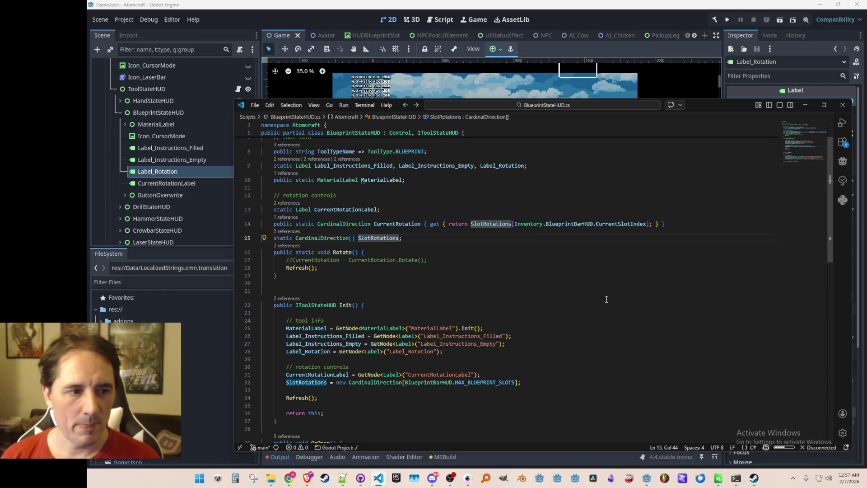
Step: Store Rotate()'s turned direction in SlotRotations, delete the commented line, add the Up-initialising loop, save
{"action": "key", "text": "Down"}
{"action": "key", "text": "Return"}
{"action": "type", "text": "SlotRotations"}
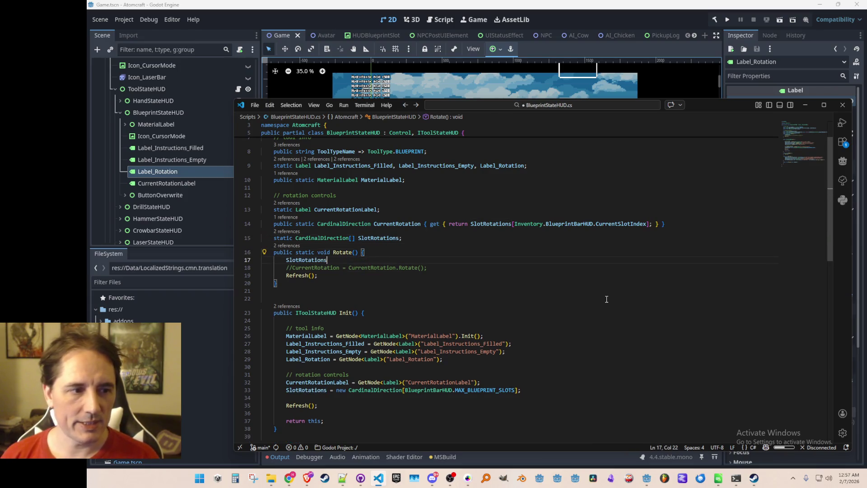
{"action": "key", "text": "Tab"}
{"action": "key", "text": "Down"}
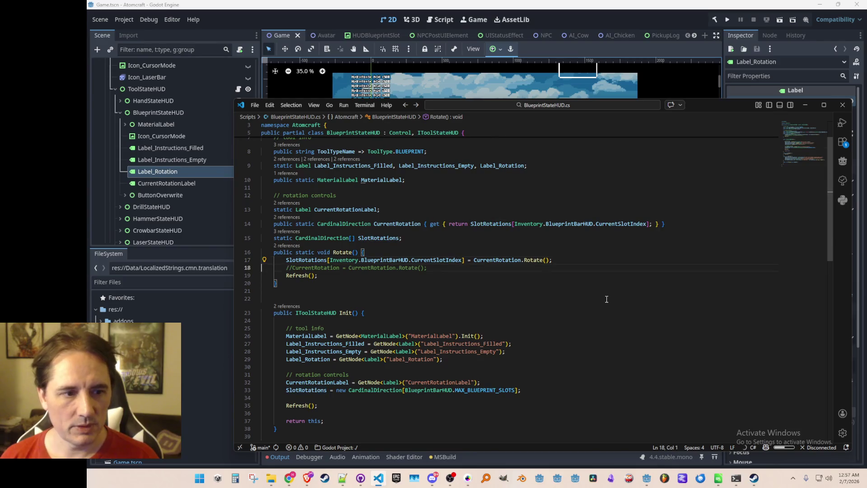
{"action": "key", "text": "ctrl+shift+k"}
{"action": "key", "text": "Left"}
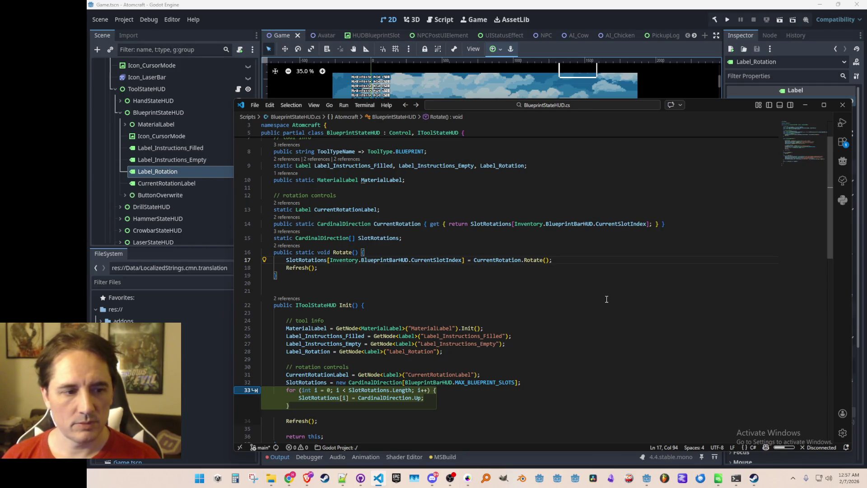
{"action": "key", "text": "Tab"}
{"action": "key", "text": "Tab"}
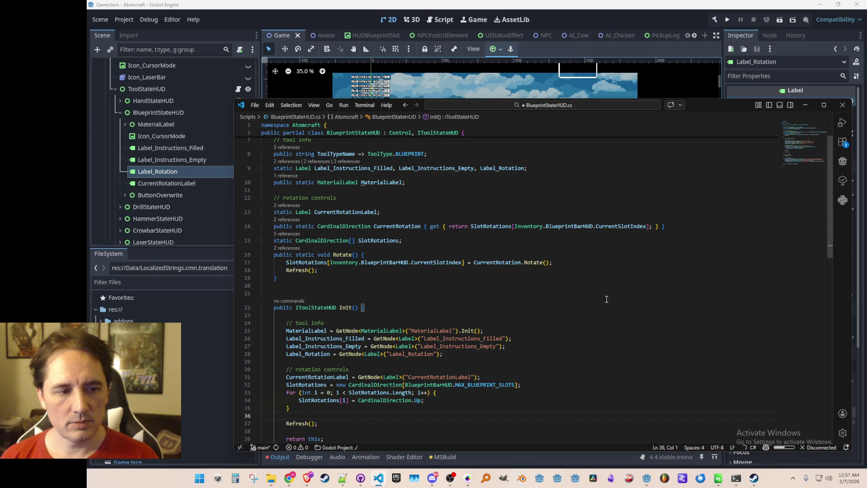
{"action": "key", "text": "ctrl+s"}
Step: Paste the BlueprintStateHUD class name on line 20, delete it again, and save
{"action": "scroll", "coordinate": [416, 398], "scroll_direction": "down", "scroll_amount": 3}
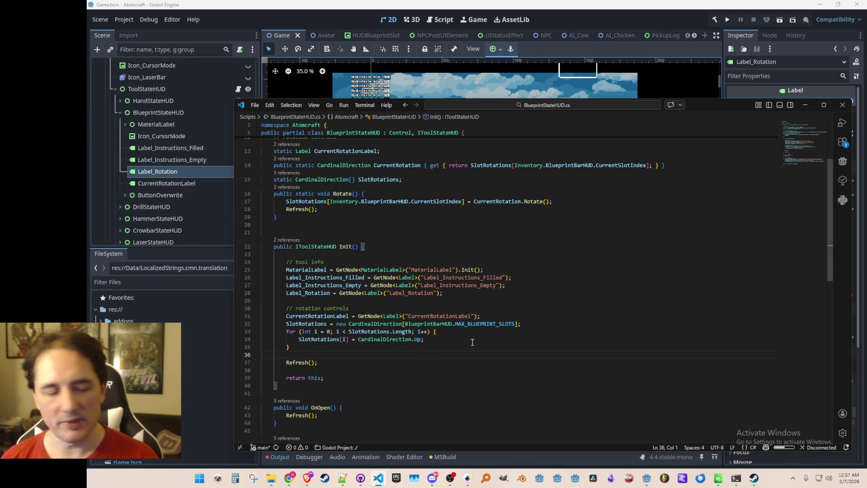
{"action": "scroll", "coordinate": [481, 337], "scroll_direction": "up", "scroll_amount": 5}
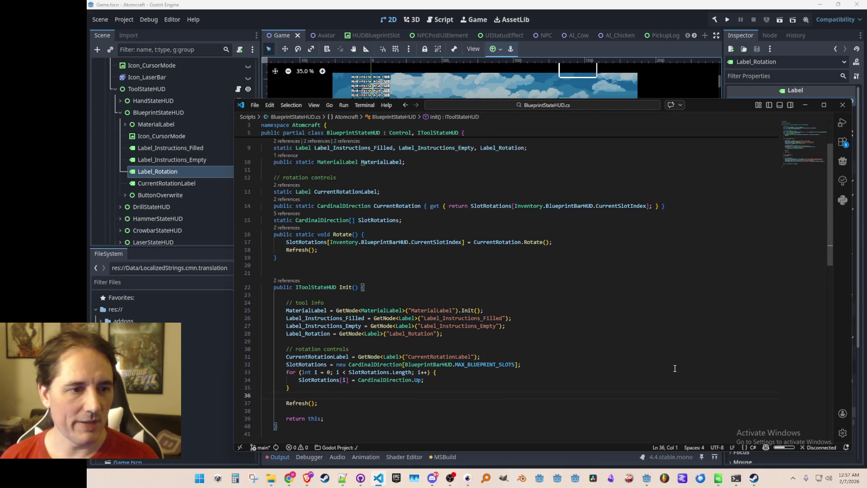
{"action": "left_click", "coordinate": [447, 322]}
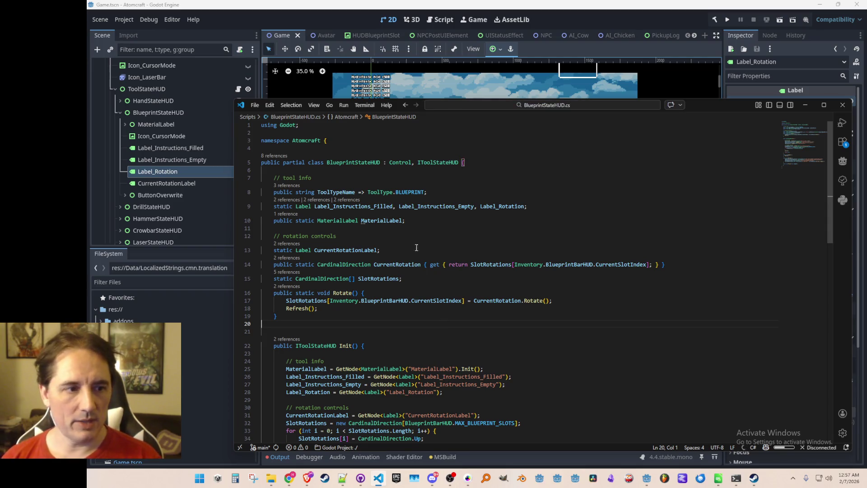
{"action": "left_click", "coordinate": [370, 162]}
{"action": "double_click", "coordinate": [370, 163]}
{"action": "key", "text": "ctrl+c"}
{"action": "left_click", "coordinate": [388, 323]}
{"action": "key", "text": "ctrl+v"}
{"action": "left_click", "coordinate": [332, 293]}
{"action": "key", "text": "Down"}
{"action": "key", "text": "Down"}
{"action": "key", "text": "Down"}
{"action": "key", "text": "shift+Home"}
{"action": "key", "text": "BackSpace"}
{"action": "key", "text": "ctrl+s"}
{"action": "key", "text": "ctrl+p"}
Step: Open InputManager.cs and comment out the preview rotate call above the IsDrawingLine check
{"action": "type", "text": "Inputman"}
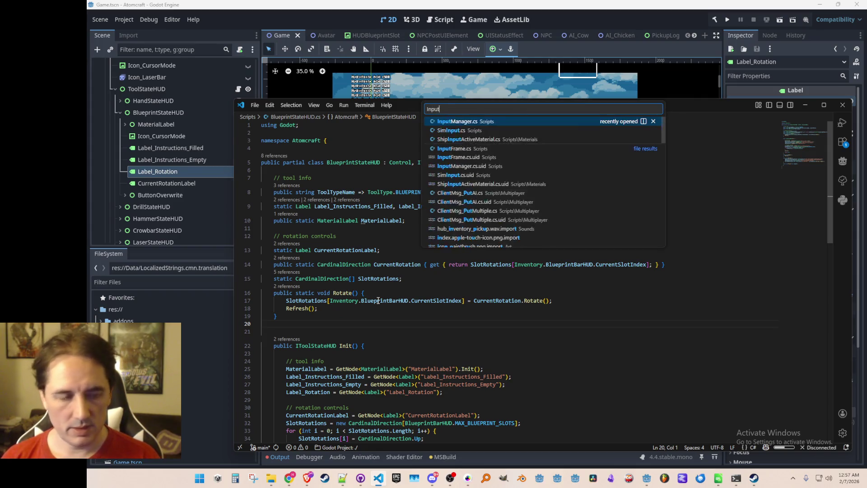
{"action": "left_click", "coordinate": [431, 123]}
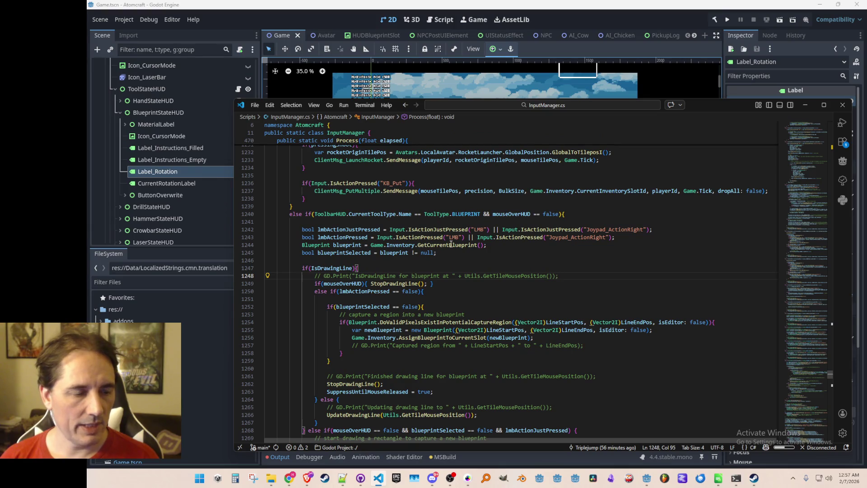
{"action": "left_click", "coordinate": [586, 261]}
{"action": "key", "text": "Return"}
{"action": "key", "text": "Return"}
{"action": "key", "text": "Up"}
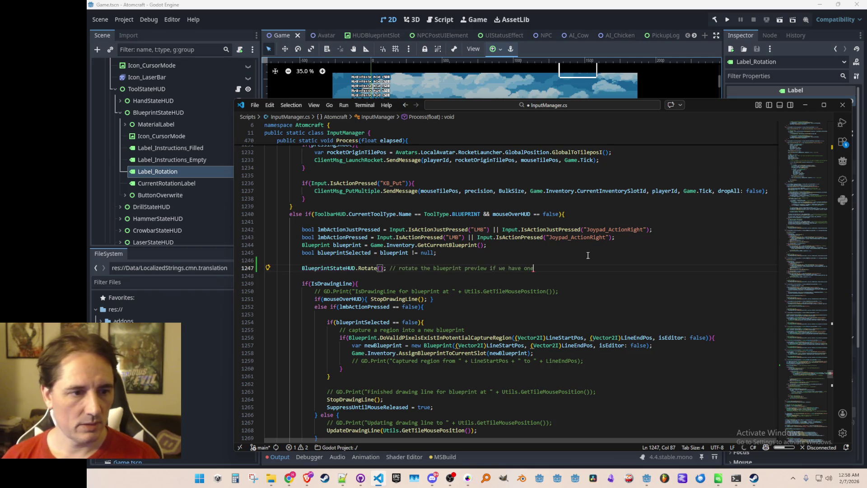
{"action": "type", "text": "//"}
{"action": "key", "text": "ctrl+s"}
Step: Add a 'bool rotatePressed =' flag for the Rotate action, removing the Shift key alternative
{"action": "left_click", "coordinate": [588, 255]}
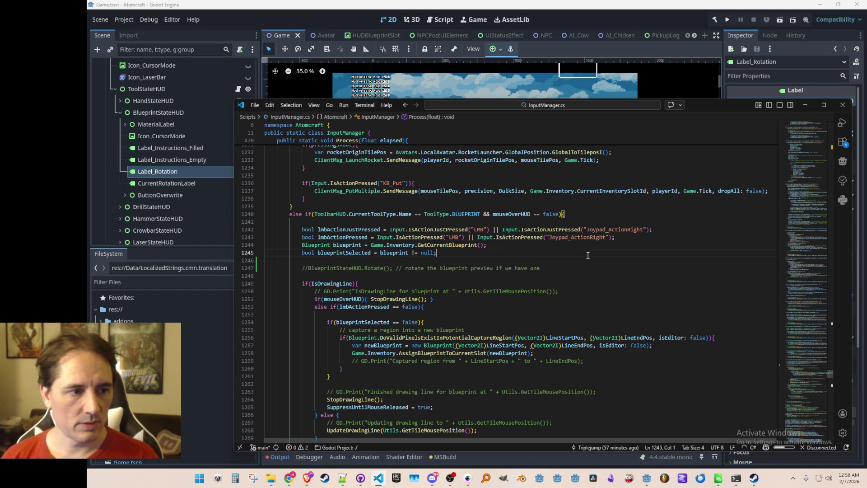
{"action": "key", "text": "Return"}
{"action": "type", "text": "bool "}
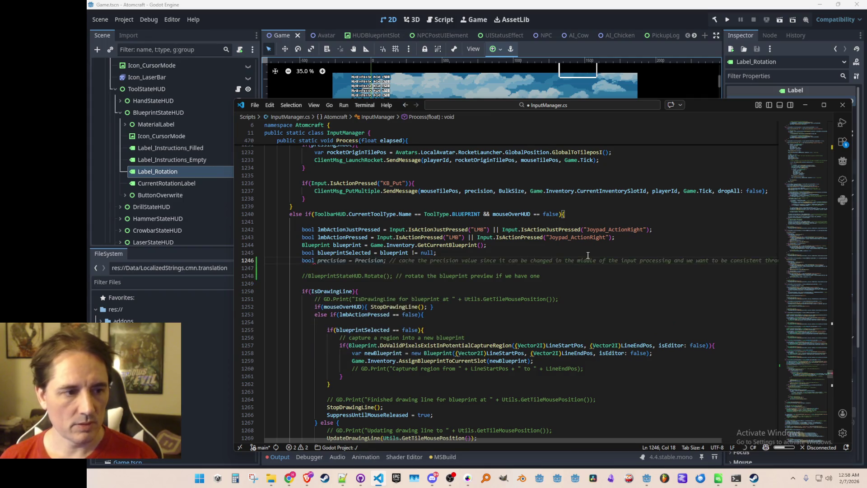
{"action": "type", "text": "rotatePressed ="}
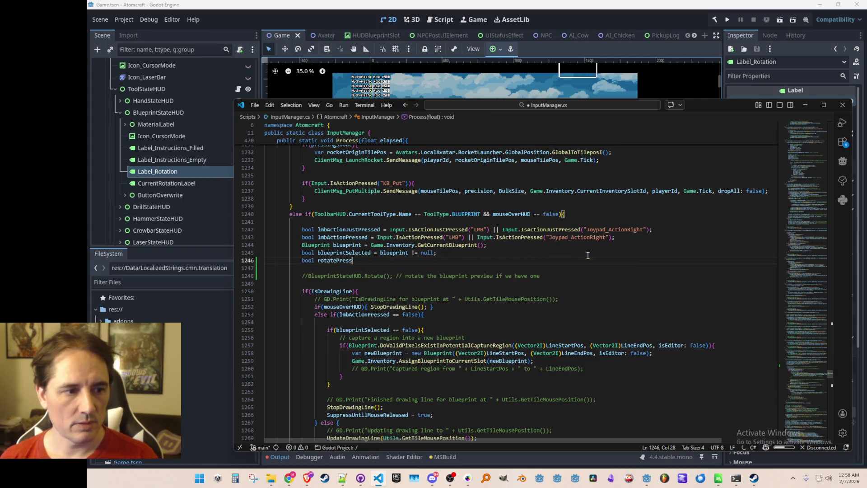
{"action": "key", "text": "Tab"}
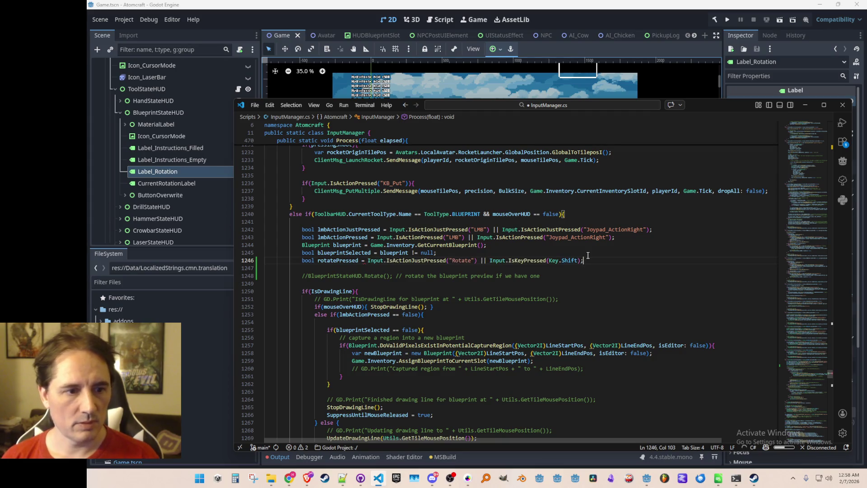
{"action": "key", "text": "ctrl+Left"}
{"action": "key", "text": "ctrl+Left"}
{"action": "key", "text": "ctrl+Left"}
{"action": "key", "text": "Left"}
{"action": "key", "text": "Left"}
{"action": "key", "text": "Left"}
{"action": "key", "text": "shift+End"}
{"action": "key", "text": "shift+Left"}
{"action": "key", "text": "Delete"}
{"action": "key", "text": "ctrl+Left"}
{"action": "key", "text": "ctrl+Left"}
Step: Search the file for other Rotate uses, then return to the rotatePressed line
{"action": "key", "text": "shift+End"}
{"action": "key", "text": "shift+Left"}
{"action": "key", "text": "shift+Left"}
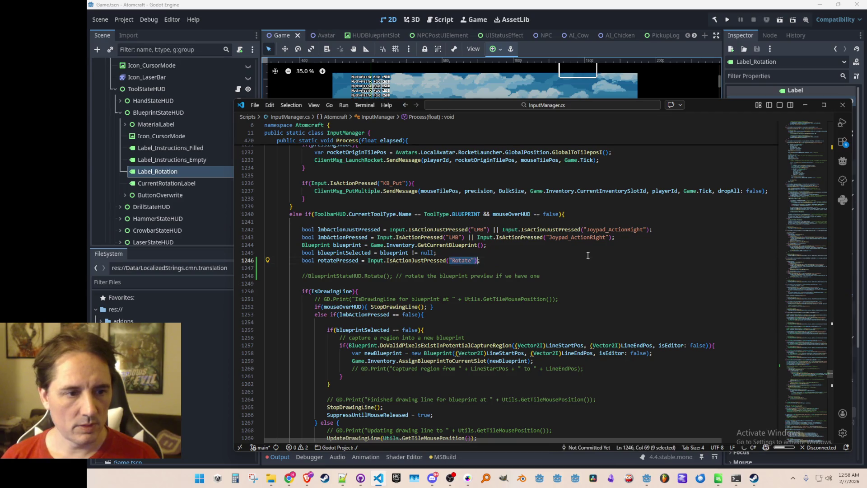
{"action": "key", "text": "ctrl+f"}
{"action": "key", "text": "Return"}
{"action": "key", "text": "alt+Left"}
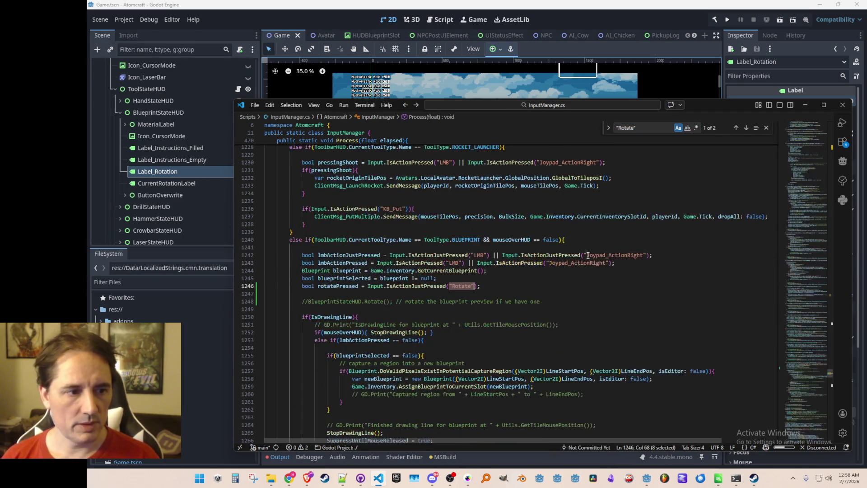
{"action": "key", "text": "Escape"}
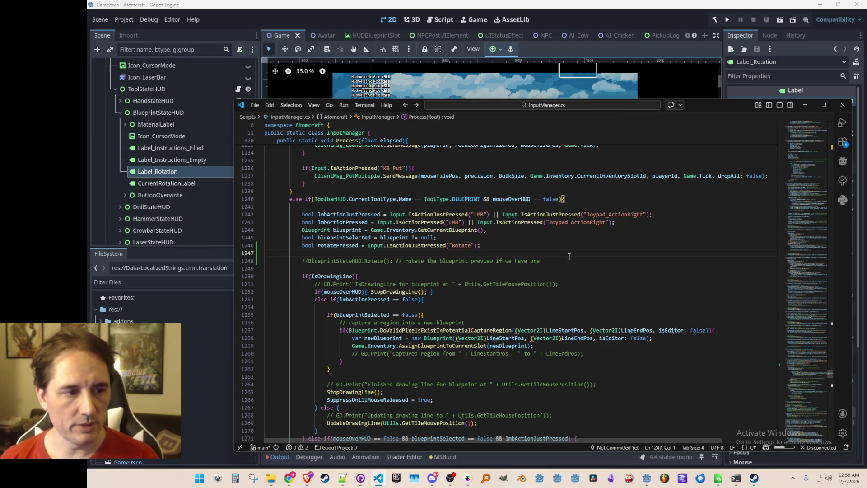
{"action": "key", "text": "Up"}
{"action": "key", "text": "Home"}
{"action": "key", "text": "ctrl+Right"}
{"action": "key", "text": "ctrl+Right"}
Step: Uncomment the rotate call inside if(rotatePressed){ }, save, and run the game from Godot
{"action": "key", "text": "Down"}
{"action": "key", "text": "Down"}
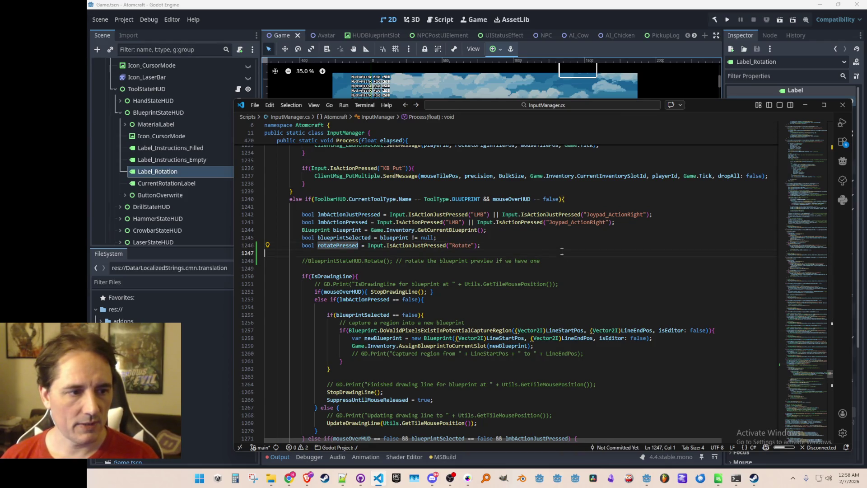
{"action": "key", "text": "Home"}
{"action": "key", "text": "Delete"}
{"action": "key", "text": "Delete"}
{"action": "type", "text": "if(rotatePressed)"}
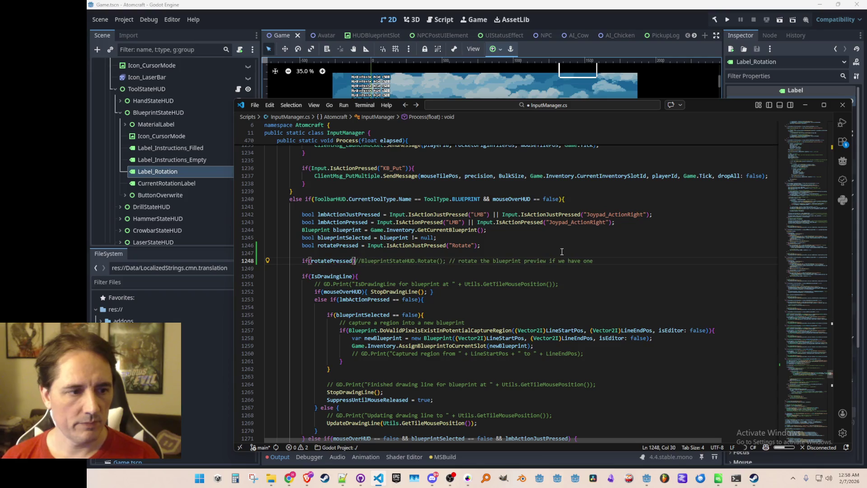
{"action": "type", "text": "{"}
{"action": "key", "text": "ctrl+Right"}
{"action": "key", "text": "ctrl+Right"}
{"action": "key", "text": "ctrl+Right"}
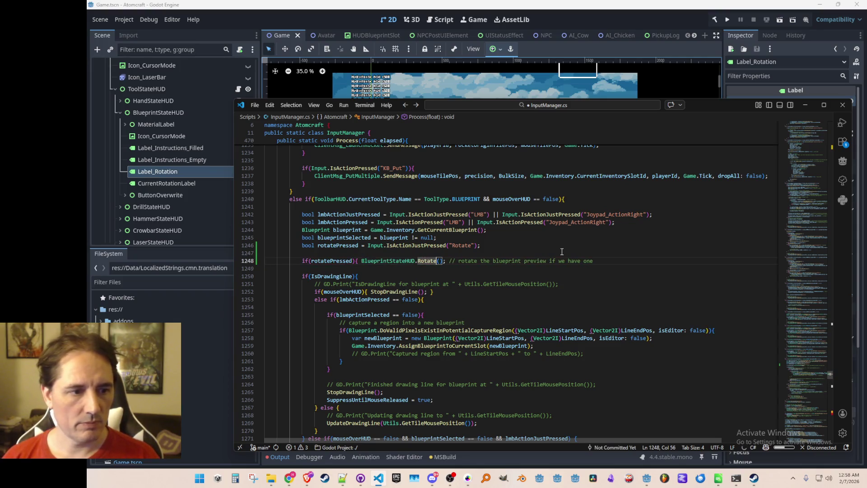
{"action": "key", "text": "ctrl+s"}
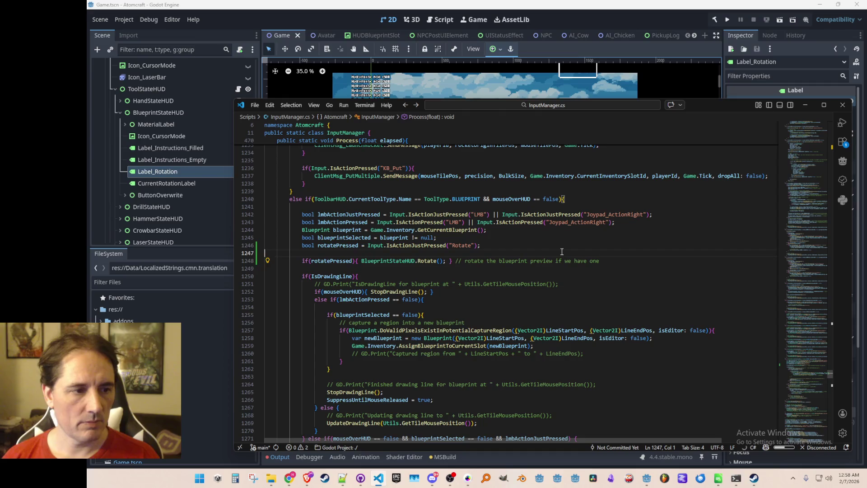
{"action": "left_click", "coordinate": [655, 18]}
{"action": "left_click", "coordinate": [727, 19]}
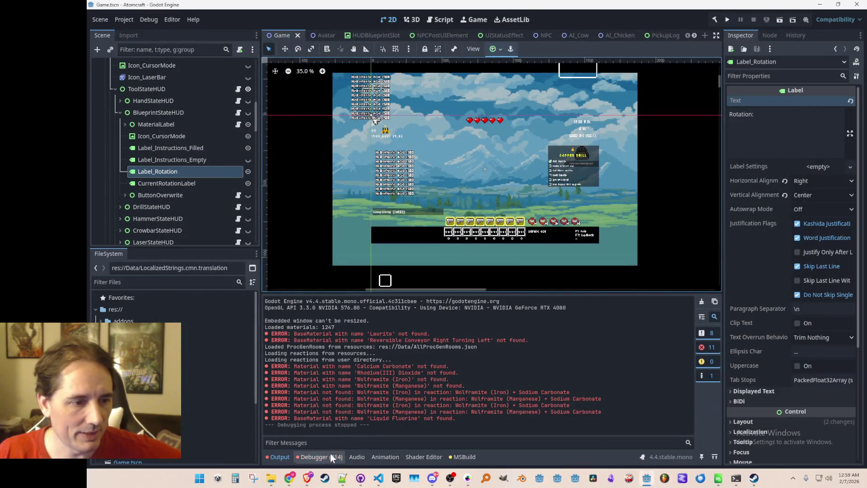
Step: Open the debugger's error list and jump to the NullReferenceException line in BlueprintStateHUD.cs
{"action": "left_click", "coordinate": [330, 455]}
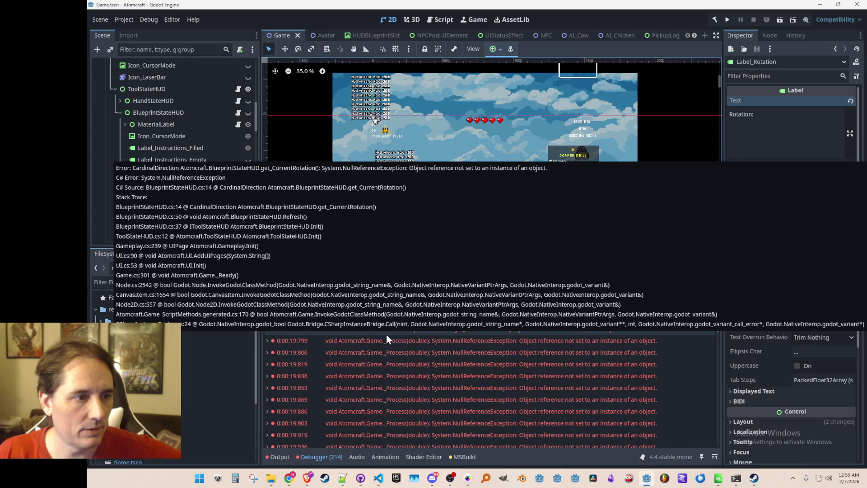
{"action": "double_click", "coordinate": [387, 334]}
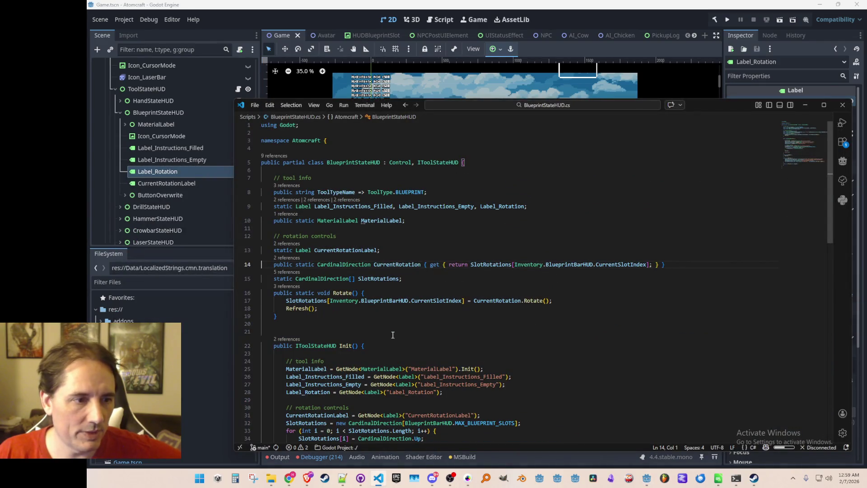
Step: Add 'if(SlotRotations == null) { return CardinalDirection.Up; }' to the CurrentRotation getter, save, and relaunch
{"action": "left_click", "coordinate": [455, 264]}
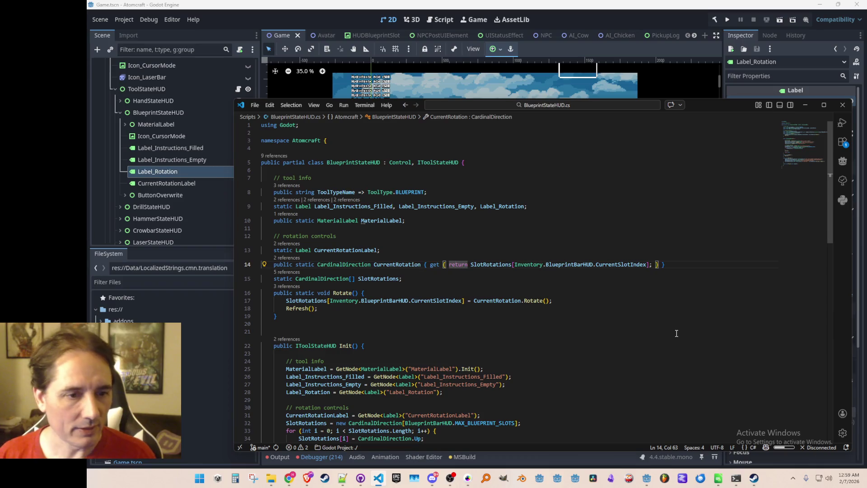
{"action": "key", "text": "Return"}
{"action": "key", "text": "End"}
{"action": "key", "text": "Left"}
{"action": "key", "text": "Left"}
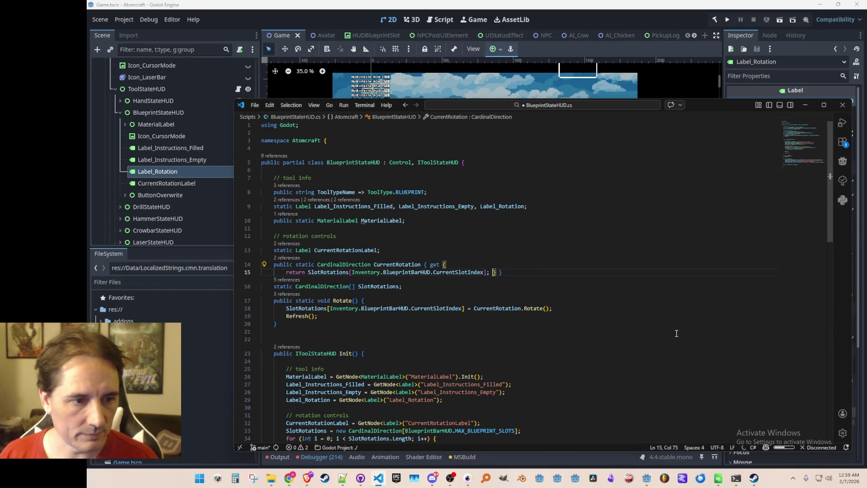
{"action": "key", "text": "Return"}
{"action": "key", "text": "Up"}
{"action": "key", "text": "Home"}
{"action": "key", "text": "Return"}
{"action": "key", "text": "Up"}
{"action": "type", "text": "if(SlotRotations == null) { return CardinalDirection.Up; }"}
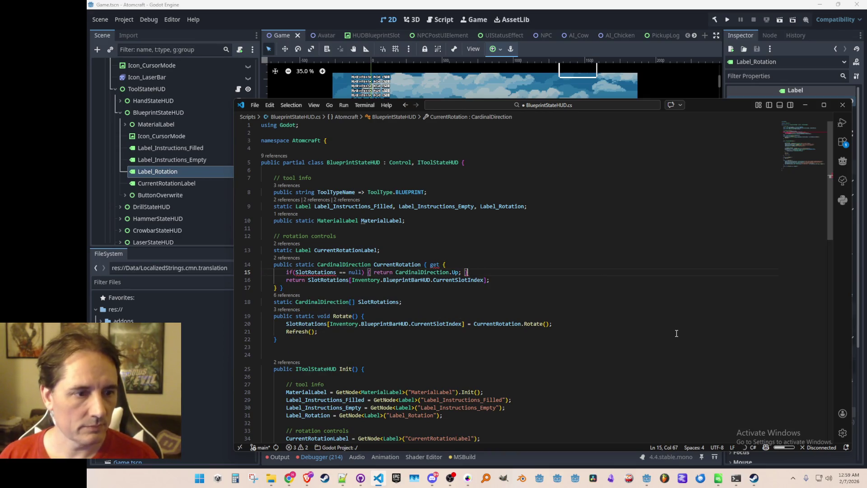
{"action": "key", "text": "ctrl+s"}
{"action": "left_click", "coordinate": [716, 18]}
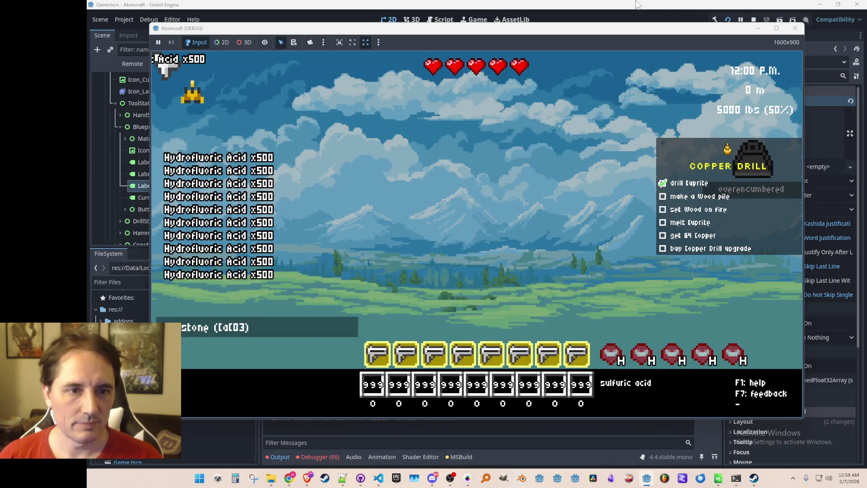
Step: Stop the game and open the error's CurrentRotation line in BlueprintStateHUD.cs from the Errors list
{"action": "left_click", "coordinate": [754, 19]}
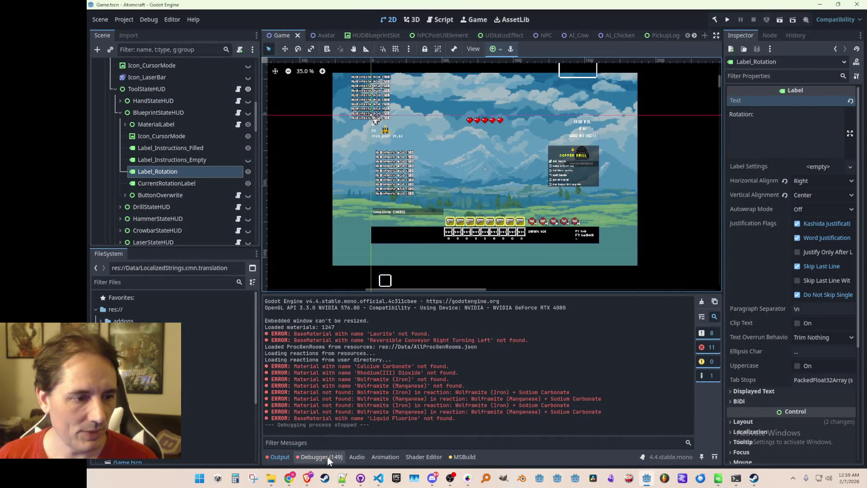
{"action": "left_click", "coordinate": [328, 457]}
{"action": "double_click", "coordinate": [397, 329]}
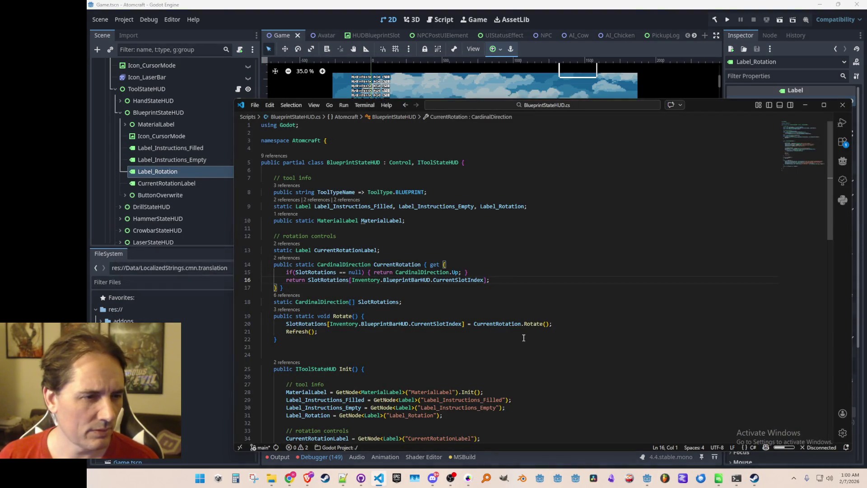
Step: Review every reference to CurrentRotation, jumping to its use in Refresh()
{"action": "left_click", "coordinate": [412, 279]}
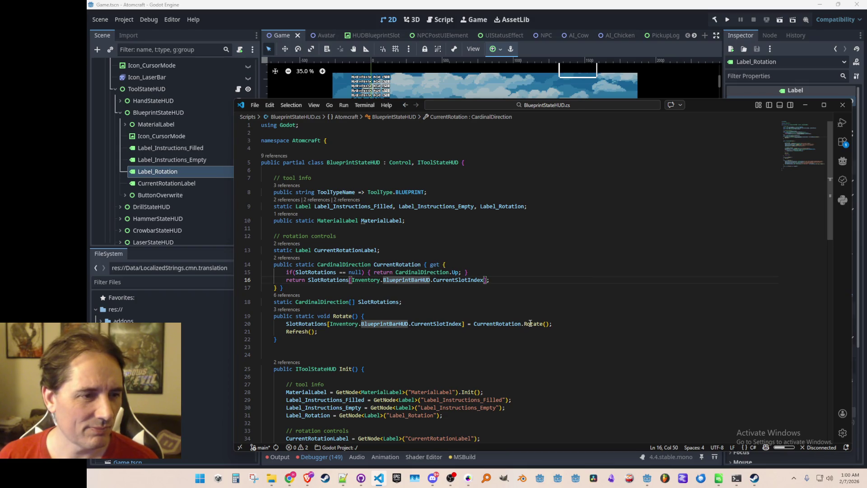
{"action": "left_click", "coordinate": [298, 257]}
{"action": "left_click", "coordinate": [523, 293]}
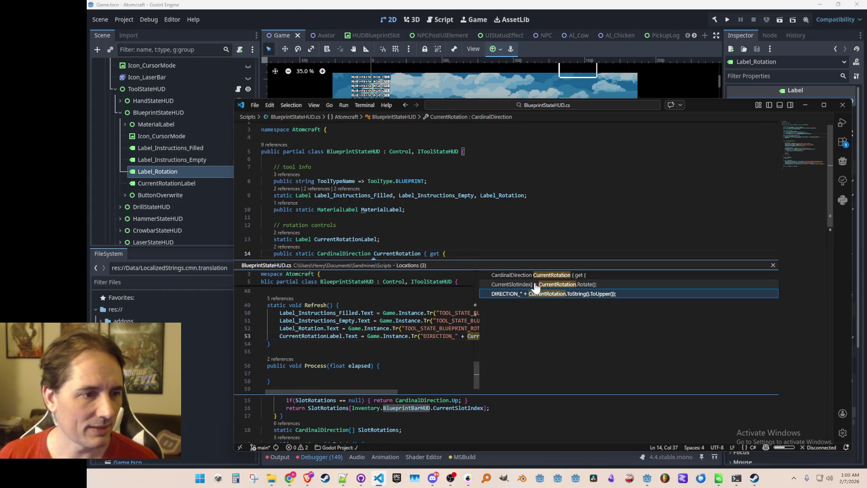
{"action": "left_click", "coordinate": [534, 285]}
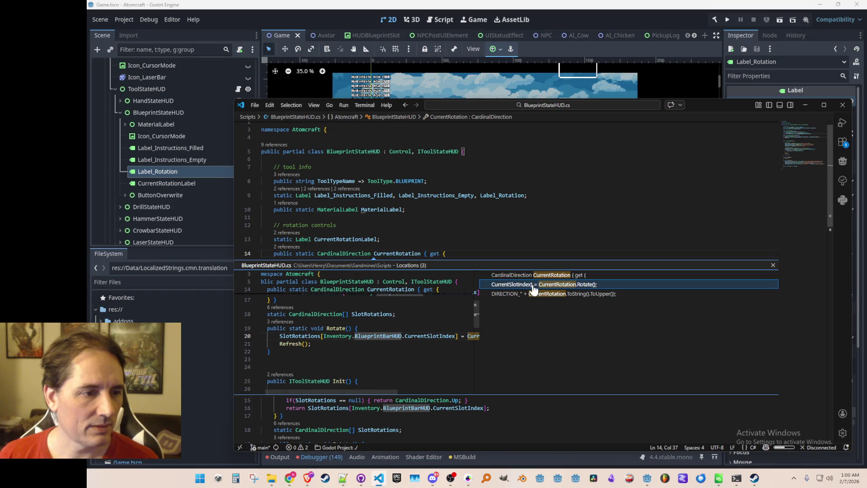
{"action": "left_click", "coordinate": [525, 294]}
{"action": "double_click", "coordinate": [524, 294]}
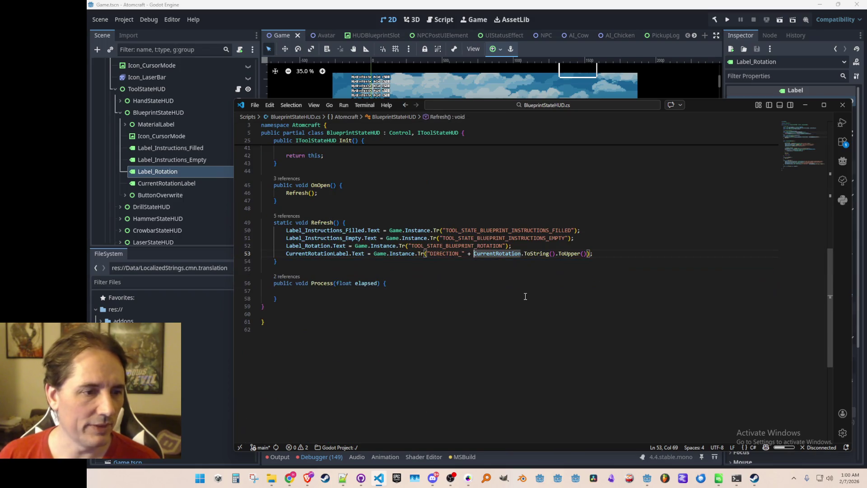
{"action": "scroll", "coordinate": [523, 302], "scroll_direction": "up", "scroll_amount": 3}
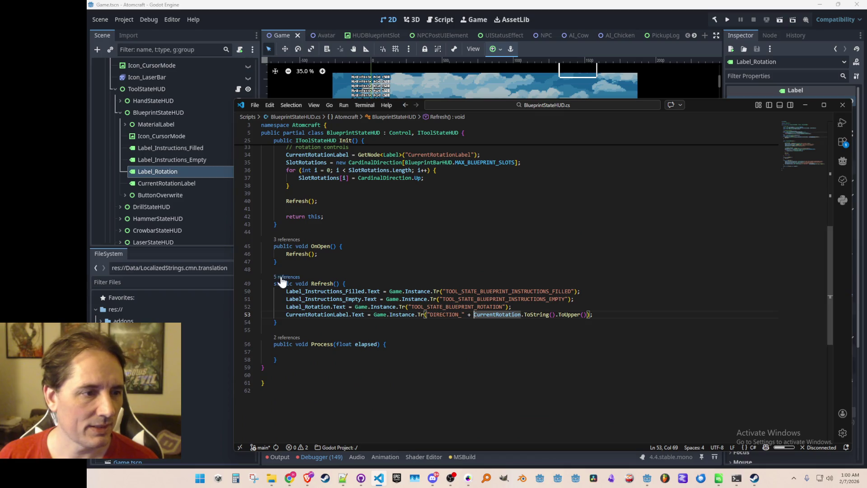
Step: Review the Refresh() calls in Rotate() and Init(), then return to the CurrentRotation getter
{"action": "left_click", "coordinate": [288, 276]}
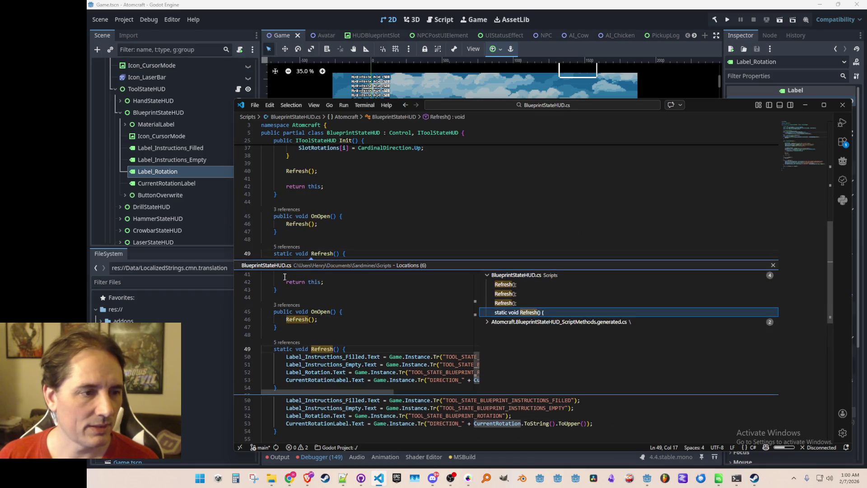
{"action": "left_click", "coordinate": [503, 293]}
{"action": "left_click", "coordinate": [505, 284]}
{"action": "left_click", "coordinate": [509, 293]}
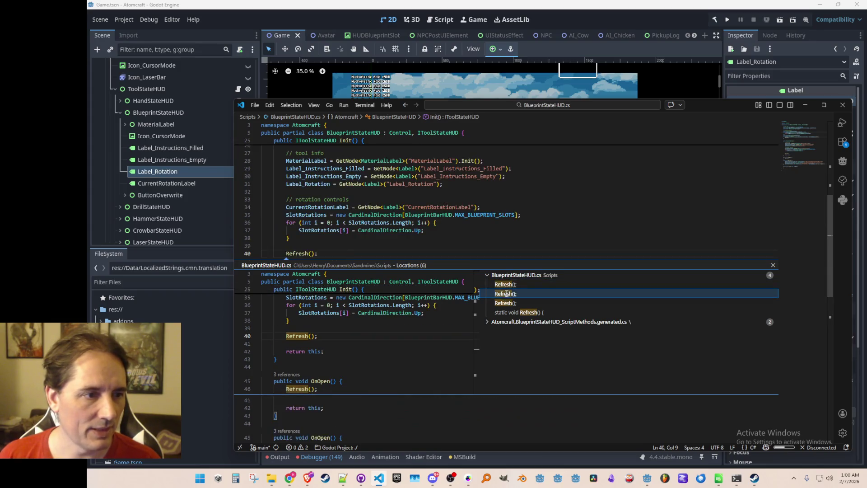
{"action": "double_click", "coordinate": [507, 295]}
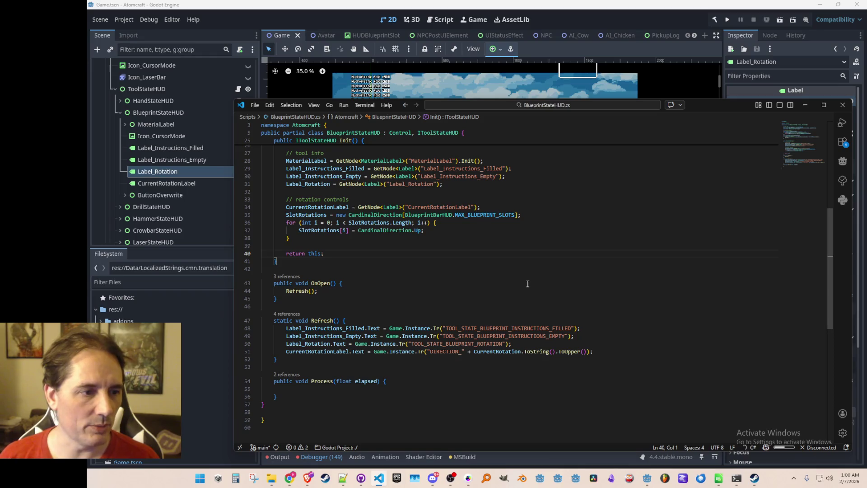
{"action": "key", "text": "alt+Left"}
{"action": "key", "text": "alt+Left"}
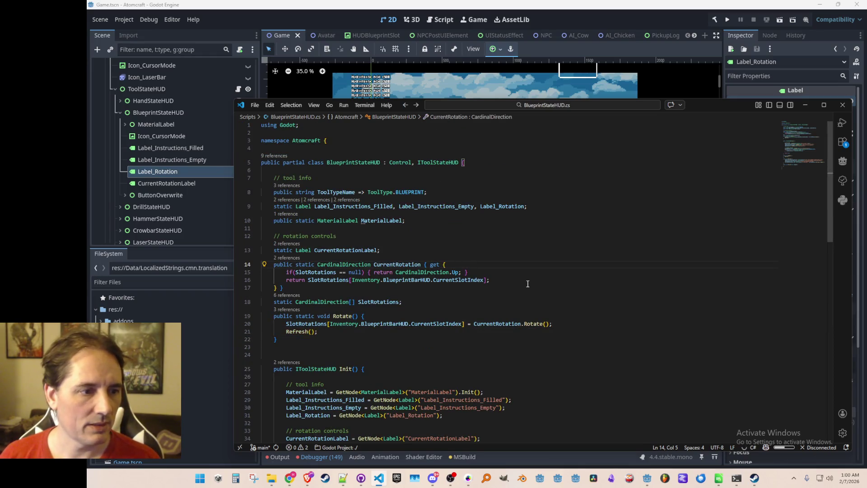
Step: Comment out the null-slot fallback line, save, and launch the game with F5
{"action": "key", "text": "Home"}
{"action": "key", "text": "Home"}
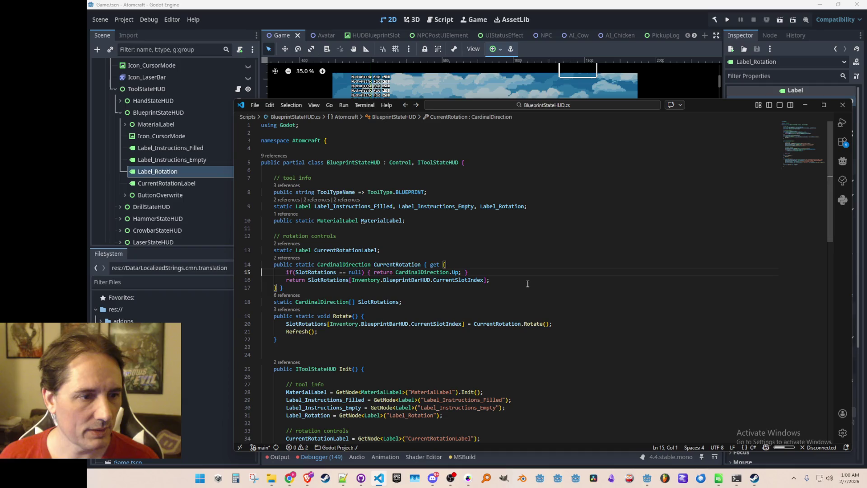
{"action": "key", "text": "shift+Down"}
{"action": "key", "text": "ctrl+slash"}
{"action": "key", "text": "ctrl+s"}
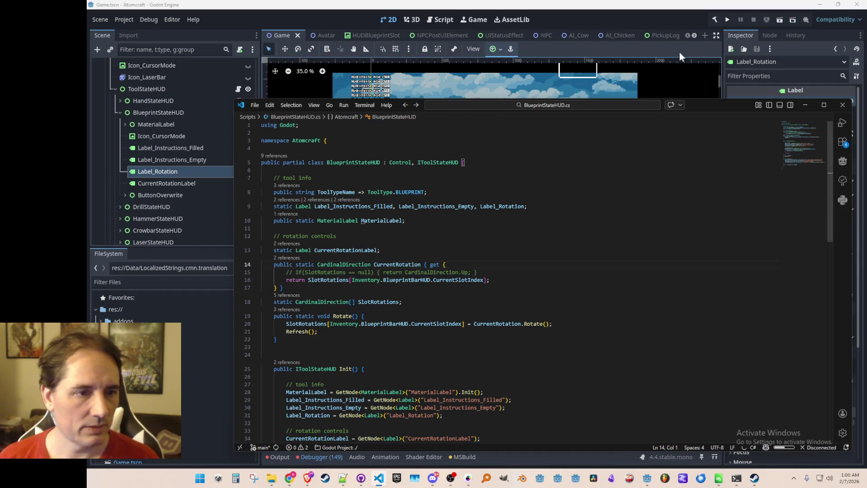
{"action": "left_click", "coordinate": [679, 53]}
{"action": "key", "text": "F5"}
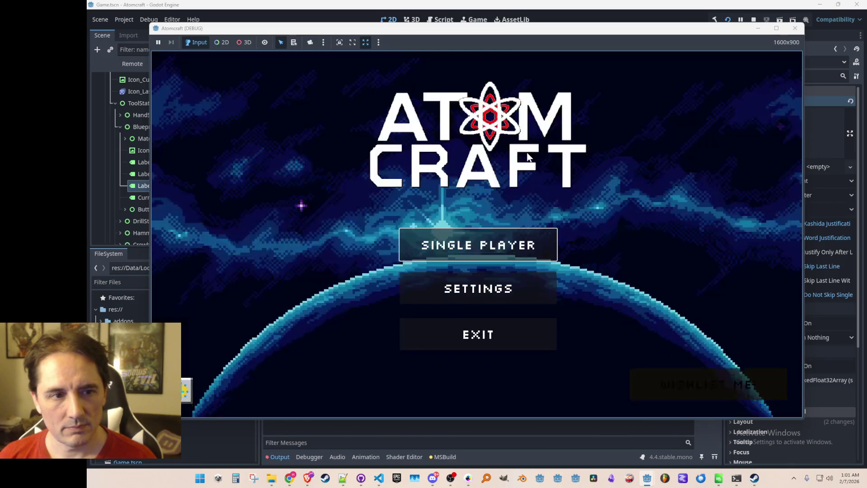
Step: Start Single Player, choose a player profile, and load the Distant Planet world
{"action": "left_click", "coordinate": [522, 237]}
{"action": "scroll", "coordinate": [493, 257], "scroll_direction": "down", "scroll_amount": 3}
{"action": "left_click", "coordinate": [494, 256]}
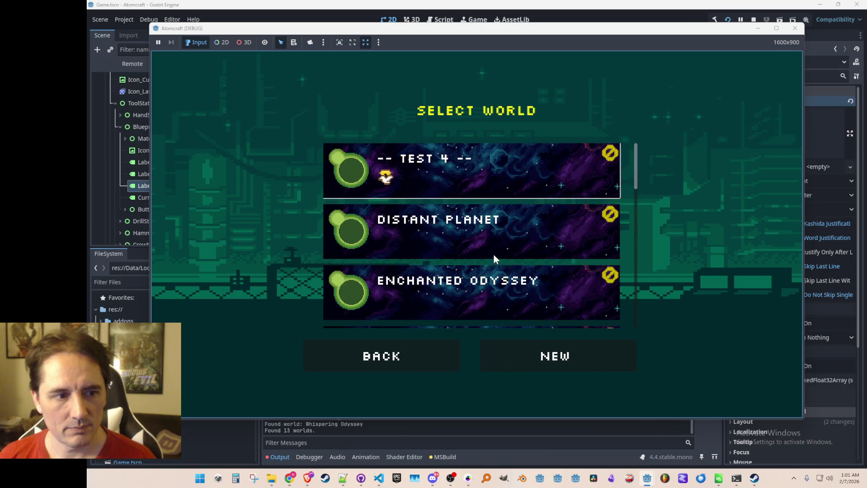
{"action": "left_click", "coordinate": [423, 361]}
{"action": "left_click", "coordinate": [486, 235]}
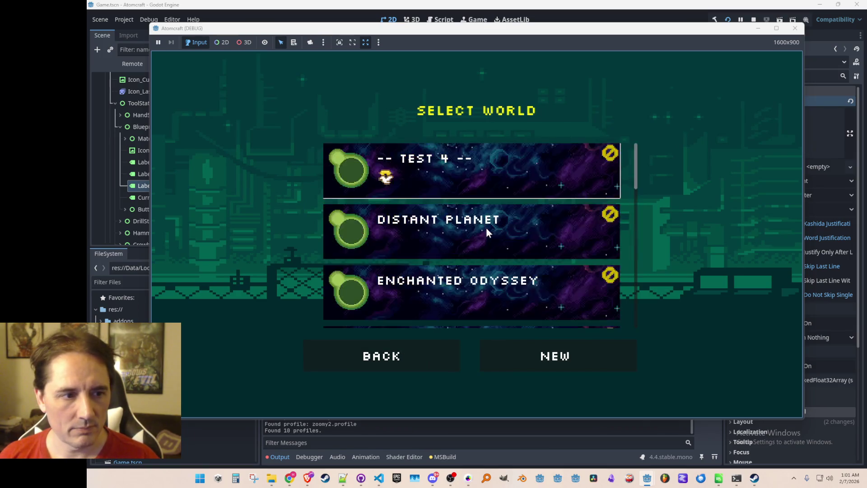
{"action": "left_click", "coordinate": [492, 229]}
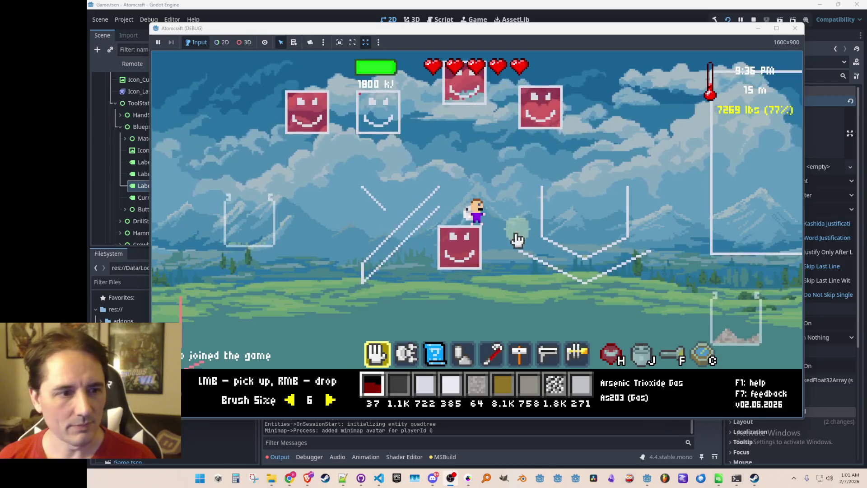
Step: Switch to the blueprint tool, cycle its rotation with R, and select the Glass Bottle slot
{"action": "key", "text": "3"}
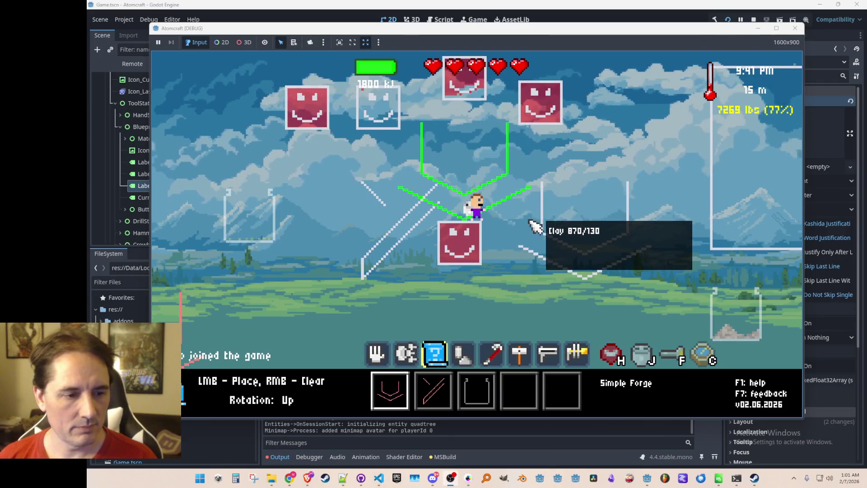
{"action": "key", "text": "r"}
{"action": "key", "text": "r"}
{"action": "key", "text": "r"}
{"action": "key", "text": "r"}
{"action": "key", "text": "r"}
{"action": "key", "text": "r"}
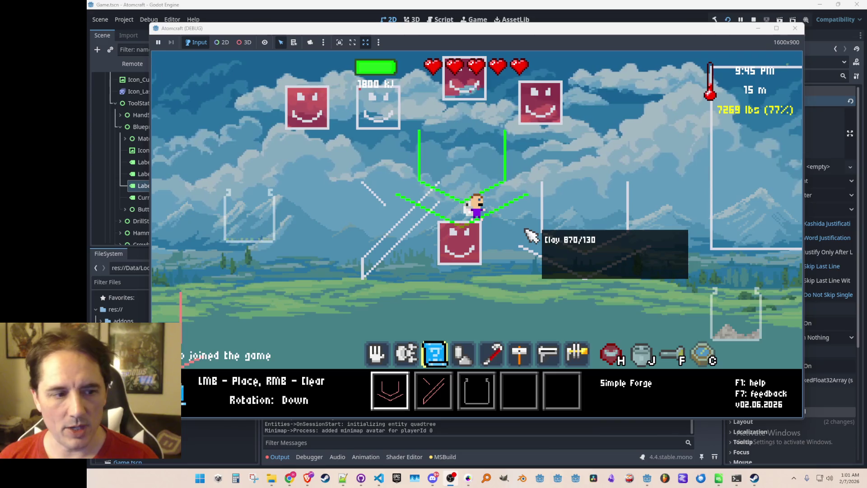
{"action": "key", "text": "r"}
{"action": "key", "text": "r"}
{"action": "key", "text": "r"}
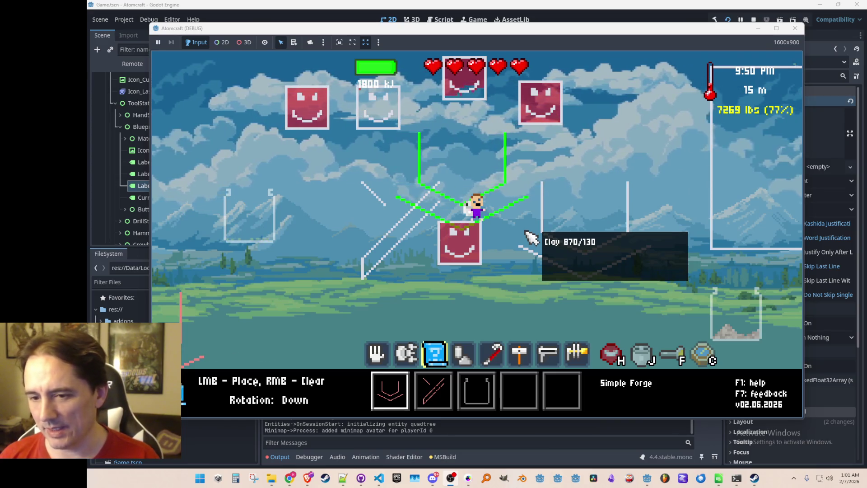
{"action": "scroll", "coordinate": [526, 233], "scroll_direction": "down", "scroll_amount": 3}
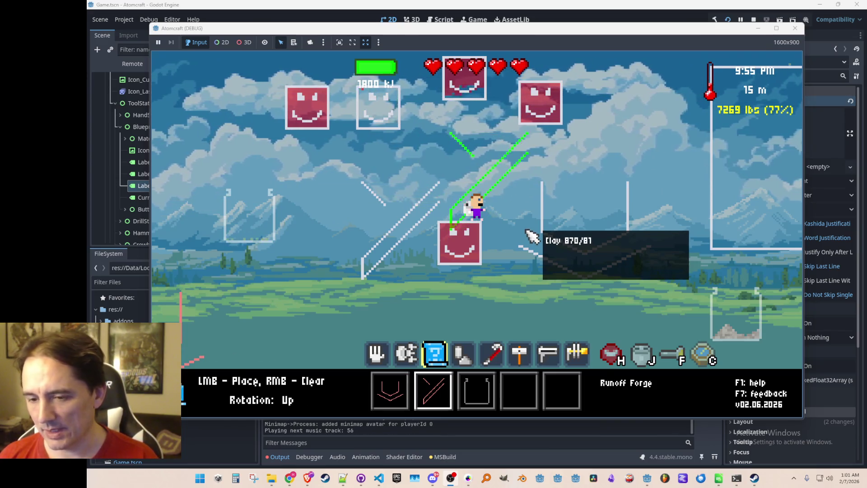
{"action": "scroll", "coordinate": [526, 232], "scroll_direction": "up", "scroll_amount": 2}
{"action": "scroll", "coordinate": [527, 231], "scroll_direction": "up", "scroll_amount": 1}
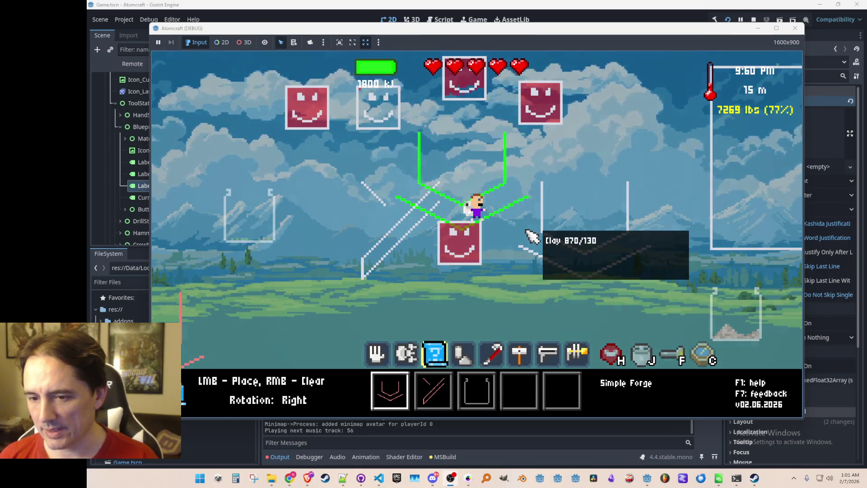
{"action": "key", "text": "r"}
{"action": "scroll", "coordinate": [527, 232], "scroll_direction": "down", "scroll_amount": 1}
{"action": "scroll", "coordinate": [532, 235], "scroll_direction": "up", "scroll_amount": 1}
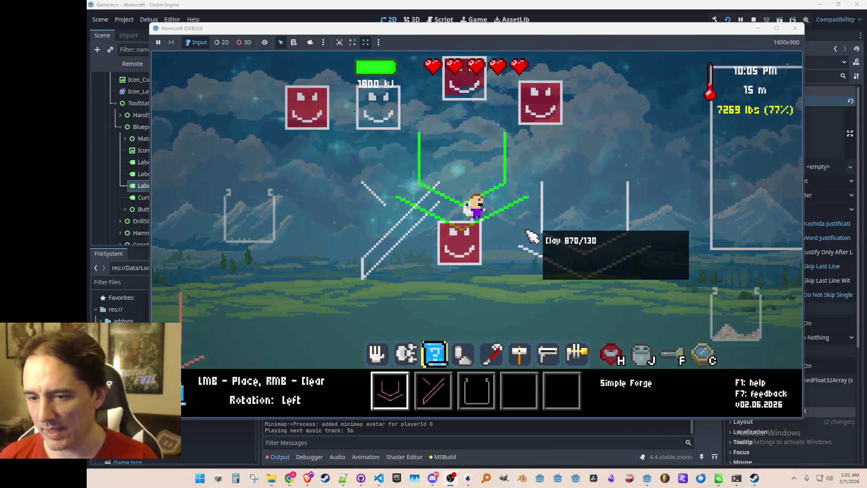
{"action": "scroll", "coordinate": [532, 236], "scroll_direction": "down", "scroll_amount": 2}
{"action": "scroll", "coordinate": [532, 235], "scroll_direction": "up", "scroll_amount": 2}
{"action": "scroll", "coordinate": [532, 236], "scroll_direction": "down", "scroll_amount": 2}
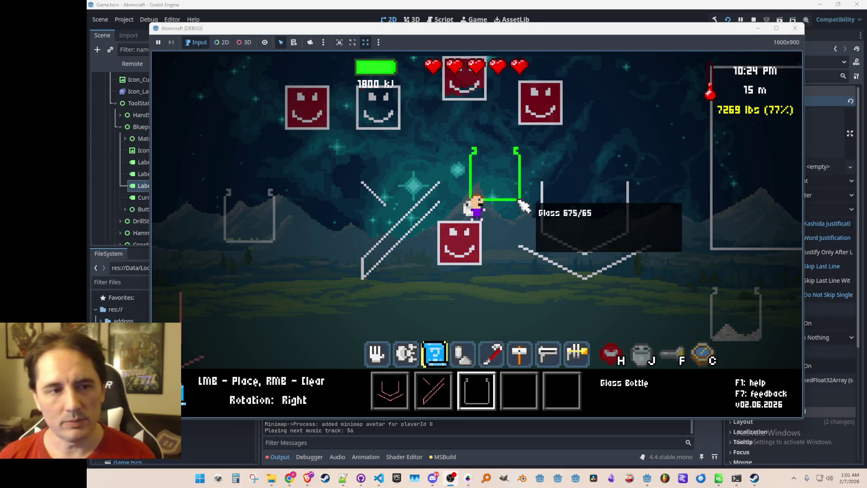
Step: Place the rotated Glass Bottle blueprint, switch back to materials, and stop the game with F8
{"action": "left_click", "coordinate": [522, 183]}
{"action": "key", "text": "d"}
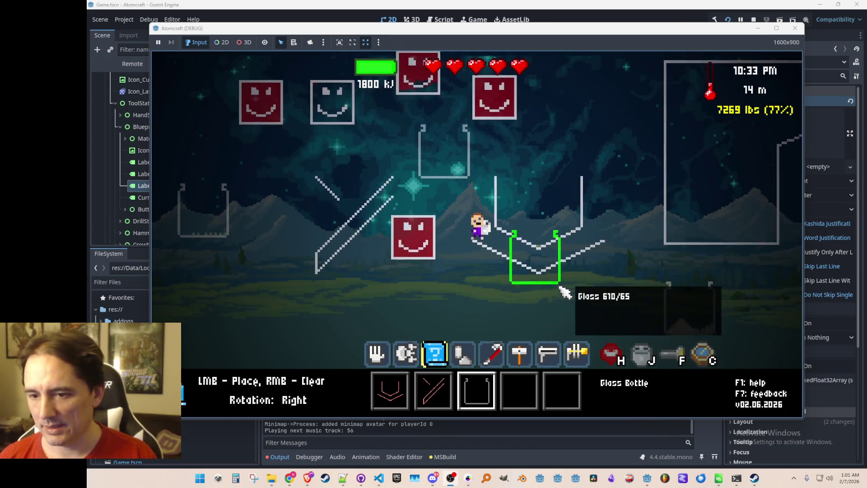
{"action": "key", "text": "2"}
{"action": "key", "text": "a"}
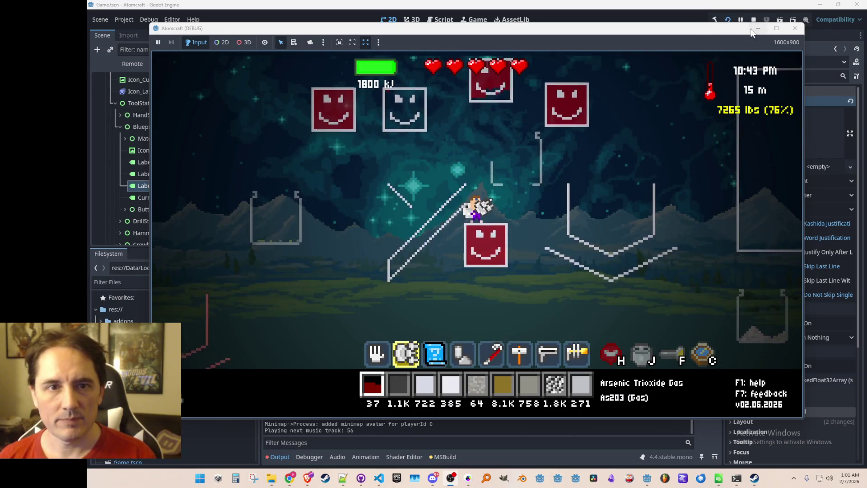
{"action": "key", "text": "F8"}
{"action": "key", "text": "ctrl+s"}
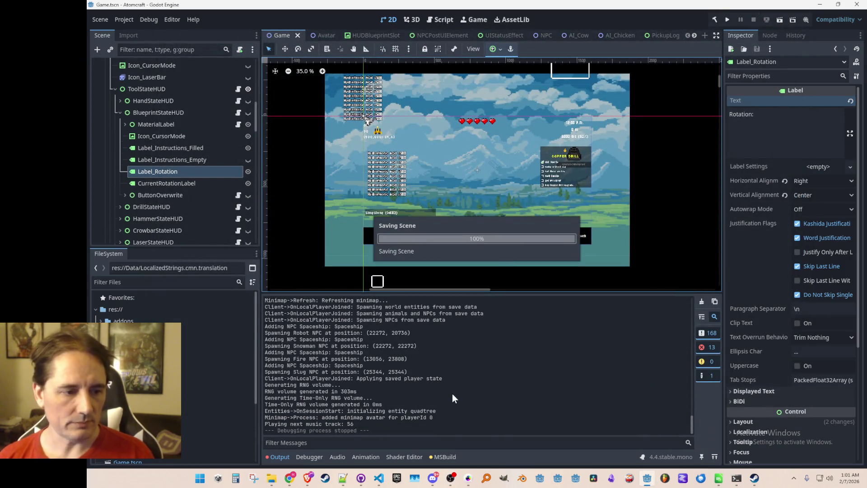
Step: Return to Visual Studio Code and open Blueprint.cs via quick file search
{"action": "left_click", "coordinate": [379, 478]}
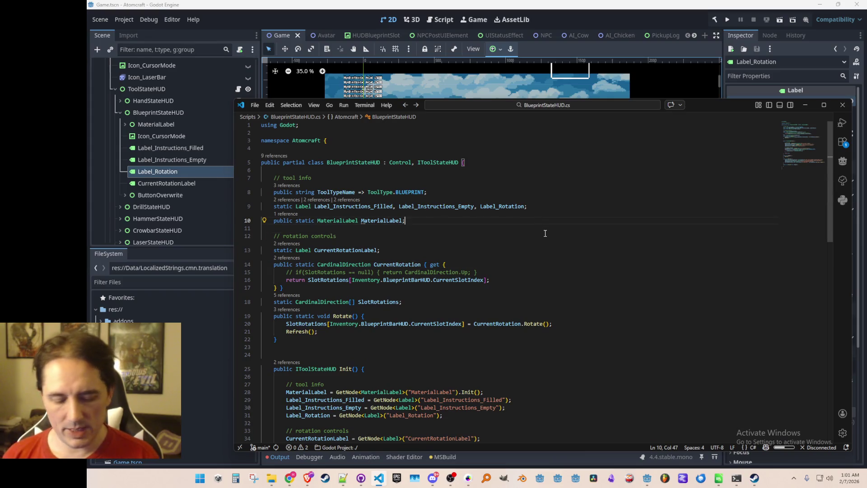
{"action": "key", "text": "ctrl+p"}
{"action": "type", "text": "Bluepr"}
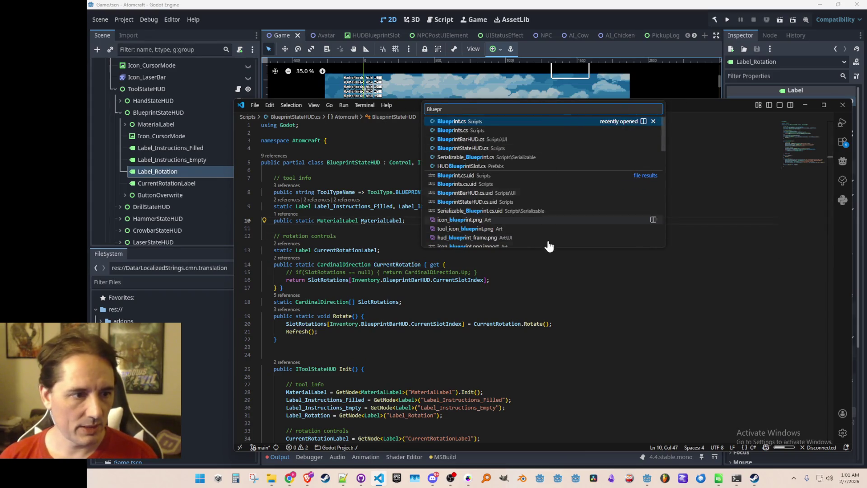
{"action": "key", "text": "Escape"}
{"action": "left_click", "coordinate": [357, 263]}
{"action": "left_click", "coordinate": [530, 236]}
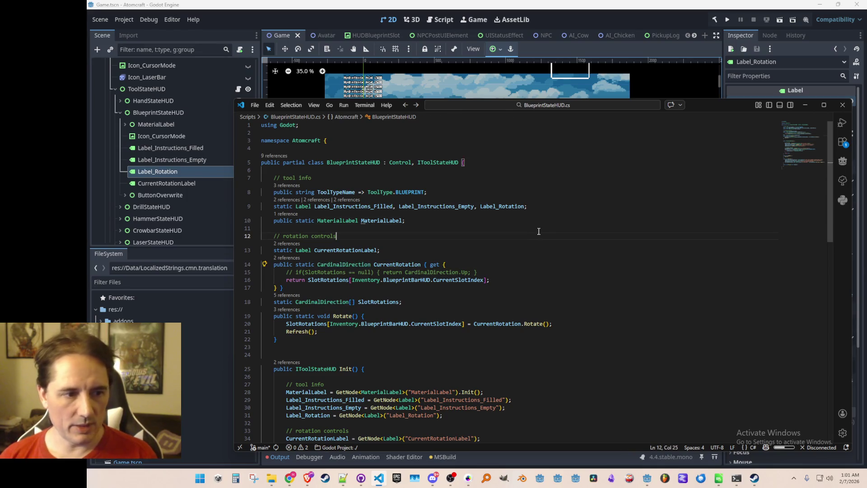
{"action": "key", "text": "ctrl+p"}
{"action": "type", "text": "Bluepr"}
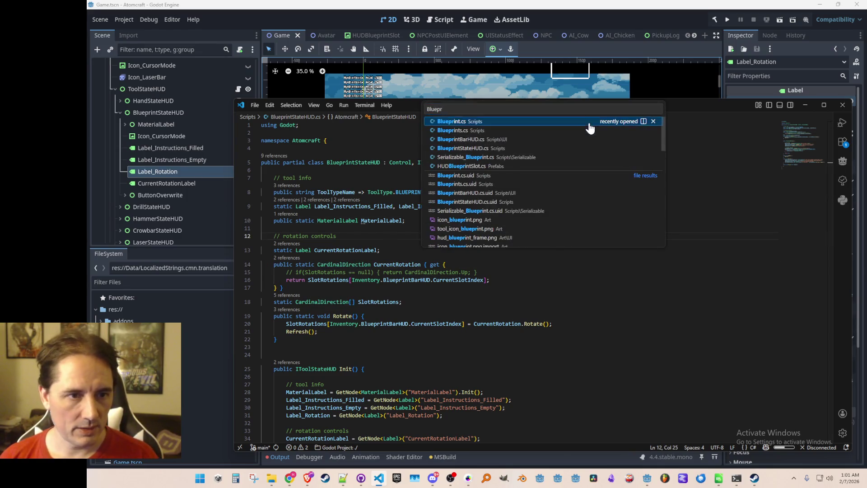
{"action": "left_click", "coordinate": [588, 122]}
{"action": "scroll", "coordinate": [589, 221], "scroll_direction": "up", "scroll_amount": 10}
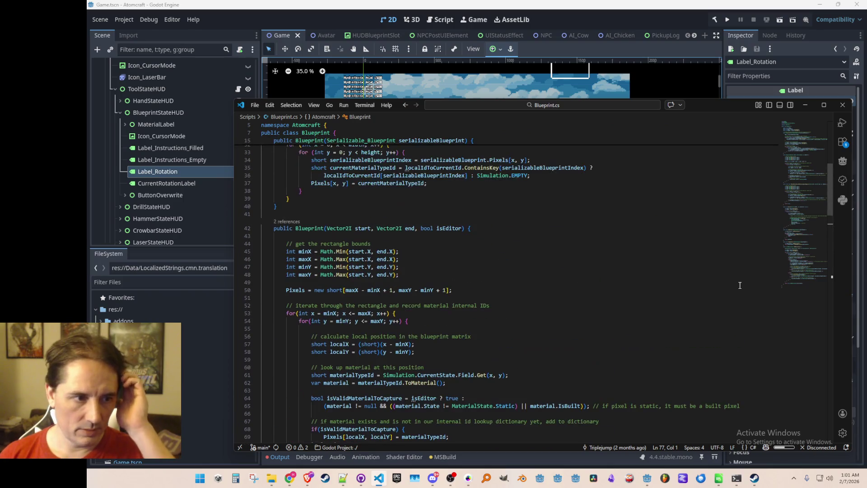
{"action": "scroll", "coordinate": [729, 286], "scroll_direction": "up", "scroll_amount": 3}
{"action": "scroll", "coordinate": [728, 285], "scroll_direction": "down", "scroll_amount": 3}
{"action": "scroll", "coordinate": [727, 284], "scroll_direction": "up", "scroll_amount": 3}
Step: Peek the Pixels references, preview the first HUDBlueprintSlot.cs use, and return to the declaration
{"action": "left_click", "coordinate": [294, 208]}
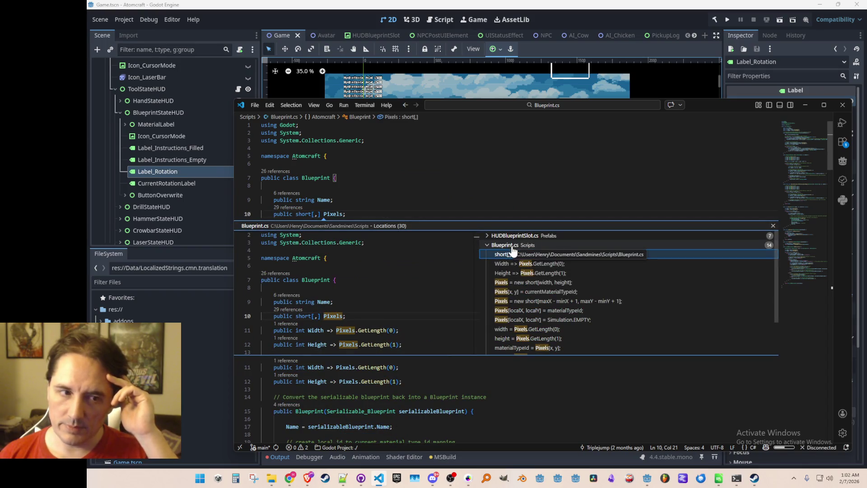
{"action": "left_click", "coordinate": [502, 245]}
{"action": "left_click", "coordinate": [499, 247]}
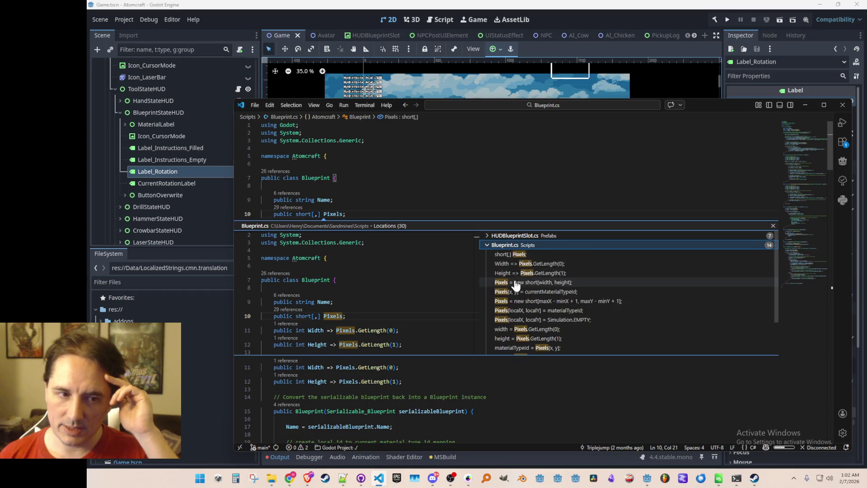
{"action": "left_click", "coordinate": [502, 245]}
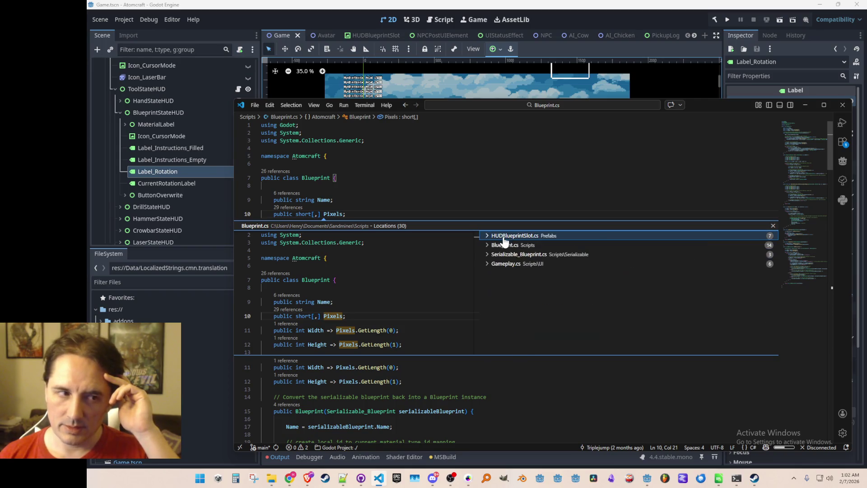
{"action": "left_click", "coordinate": [502, 235]}
{"action": "left_click", "coordinate": [504, 245]}
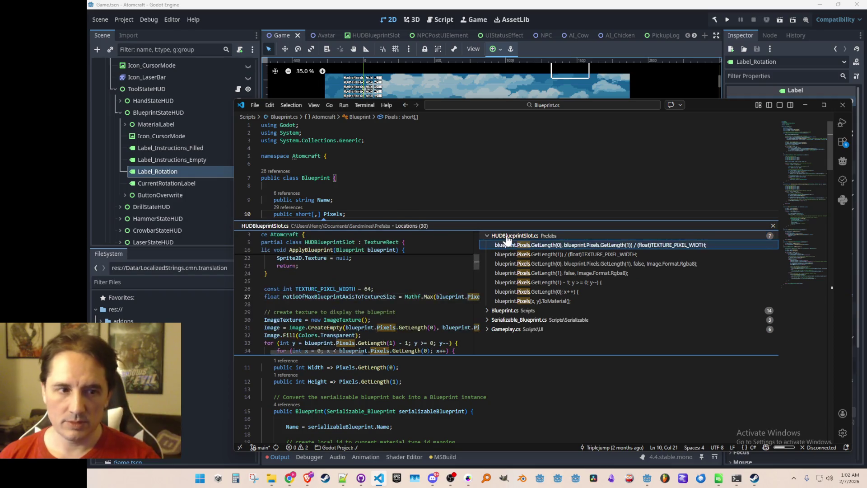
{"action": "left_click", "coordinate": [513, 235]}
{"action": "key", "text": "Escape"}
{"action": "key", "text": "Down"}
{"action": "key", "text": "End"}
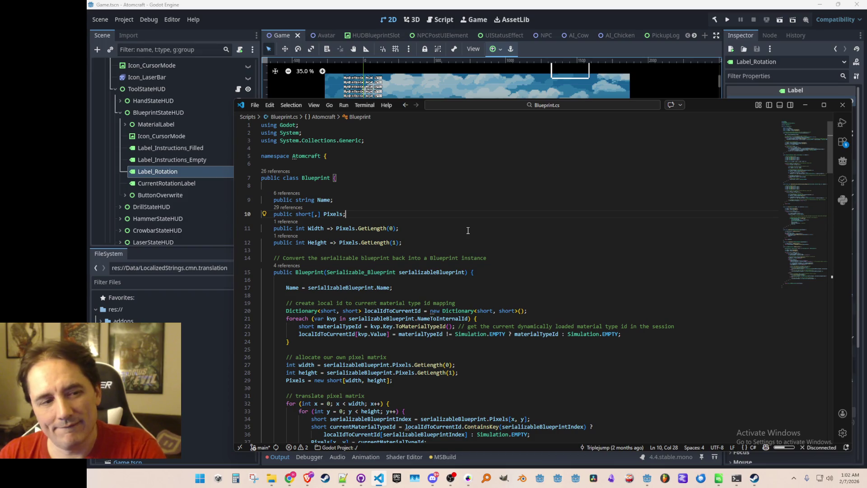
{"action": "mouse_move", "coordinate": [307, 215]}
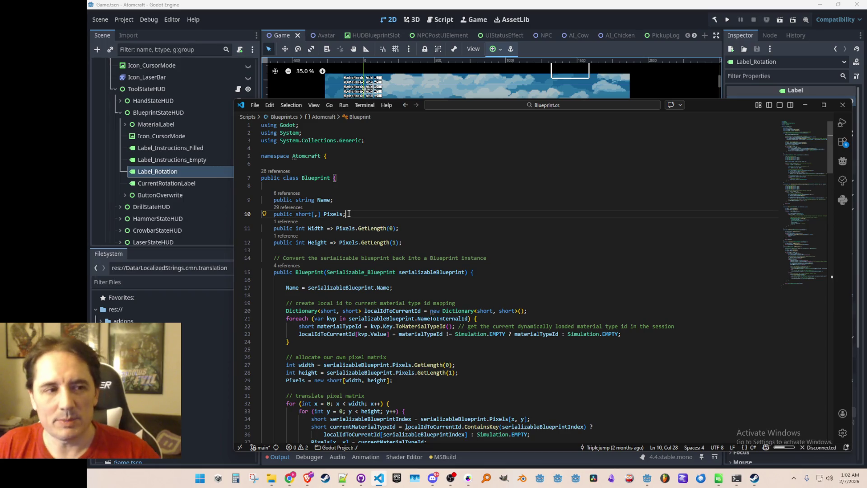
{"action": "left_click", "coordinate": [306, 213]}
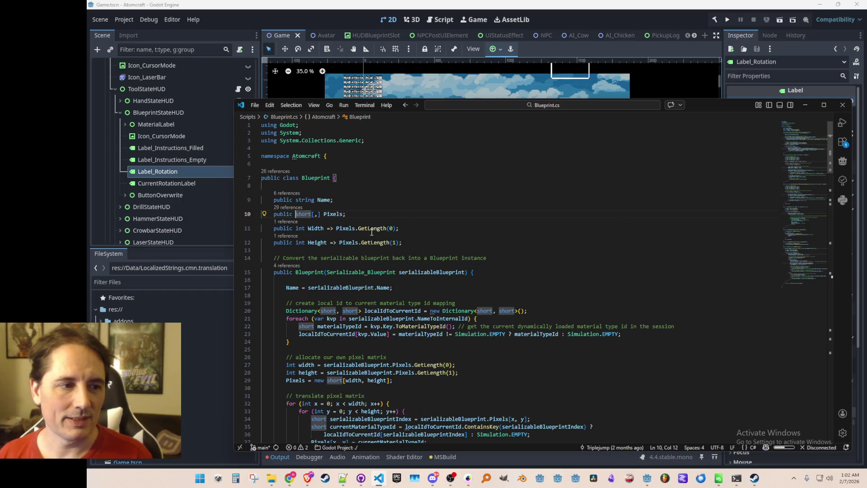
{"action": "key", "text": "shift+Right"}
{"action": "key", "text": "shift+Right"}
{"action": "key", "text": "shift+Right"}
{"action": "key", "text": "Right"}
{"action": "key", "text": "Right"}
{"action": "key", "text": "Right"}
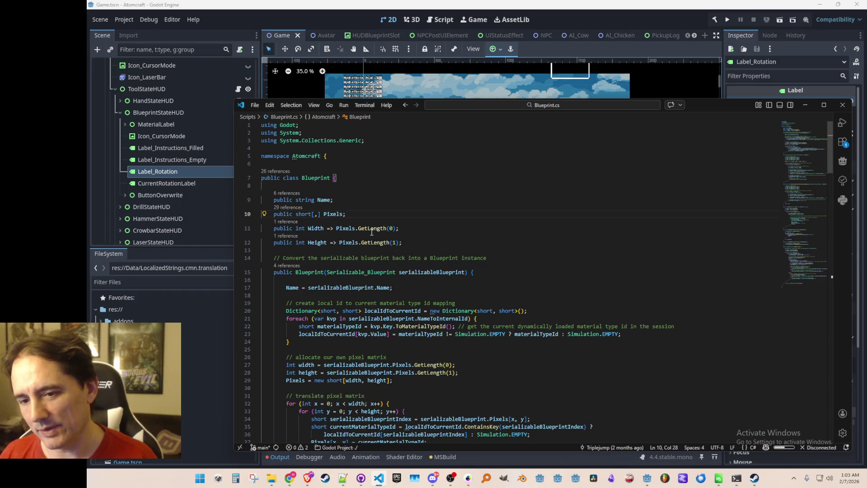
{"action": "key", "text": "Left"}
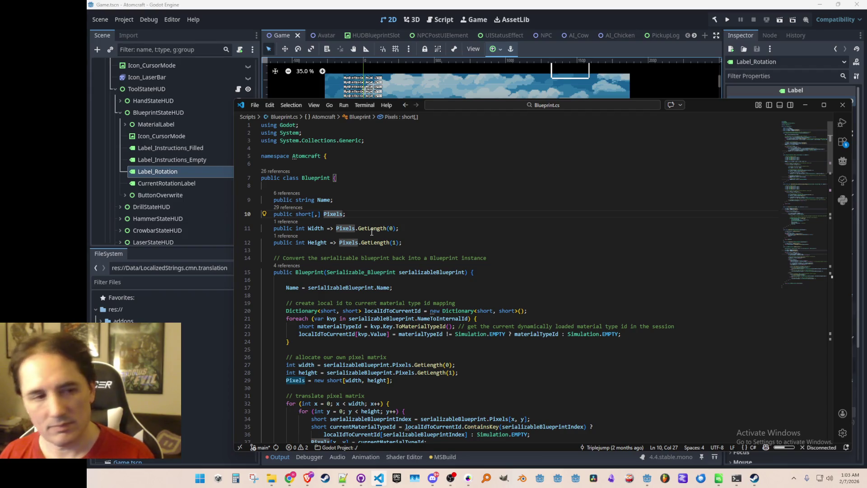
{"action": "left_click", "coordinate": [298, 207]}
Step: Open Gameplay.cs at the GetLength(1) reference from the Gameplay.cs reference group
{"action": "left_click", "coordinate": [526, 246]}
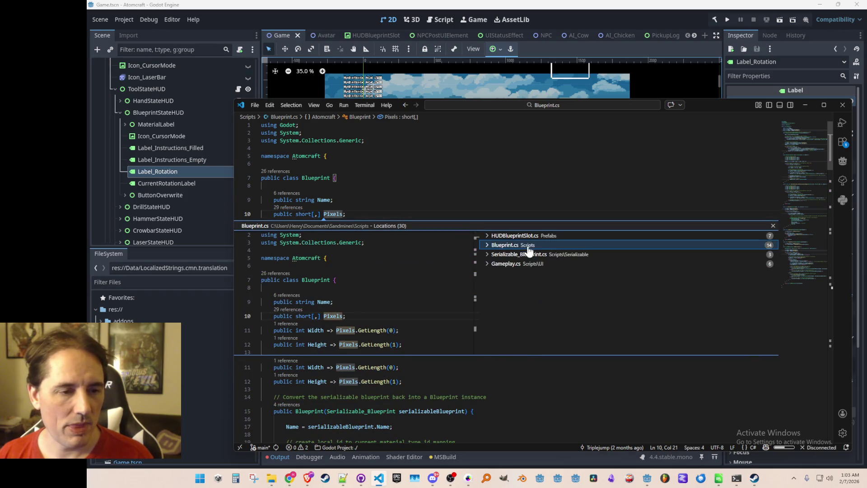
{"action": "left_click", "coordinate": [537, 265]}
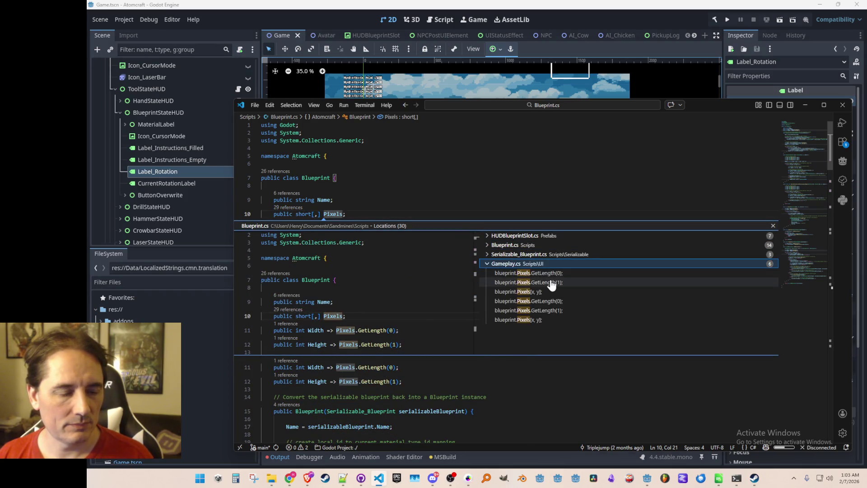
{"action": "left_click", "coordinate": [551, 282]}
{"action": "double_click", "coordinate": [552, 283]}
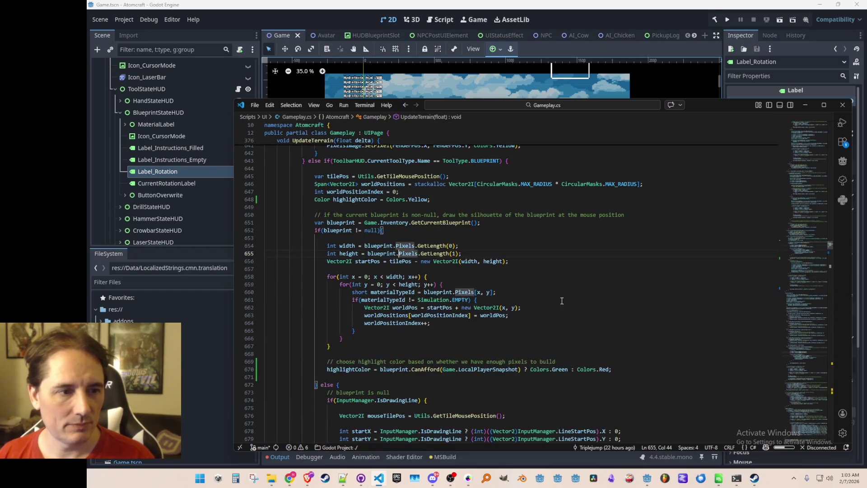
{"action": "scroll", "coordinate": [669, 314], "scroll_direction": "down", "scroll_amount": 1}
Step: Add a new line inside the blueprint null check and start typing 'BlueprintStateHUD.Rot'
{"action": "key", "text": "Up"}
{"action": "key", "text": "Up"}
{"action": "key", "text": "Up"}
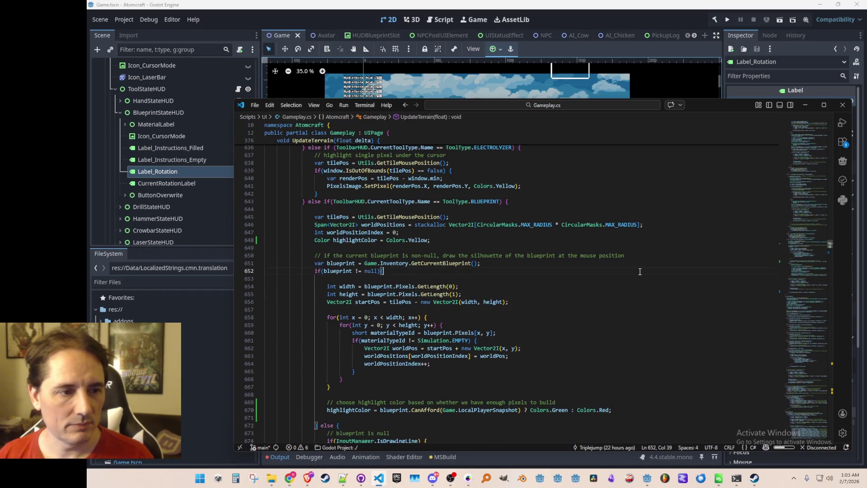
{"action": "key", "text": "Down"}
{"action": "key", "text": "Down"}
{"action": "key", "text": "Return"}
{"action": "type", "text": "short[,]"}
{"action": "key", "text": "BackSpace"}
{"action": "key", "text": "BackSpace"}
{"action": "key", "text": "BackSpace"}
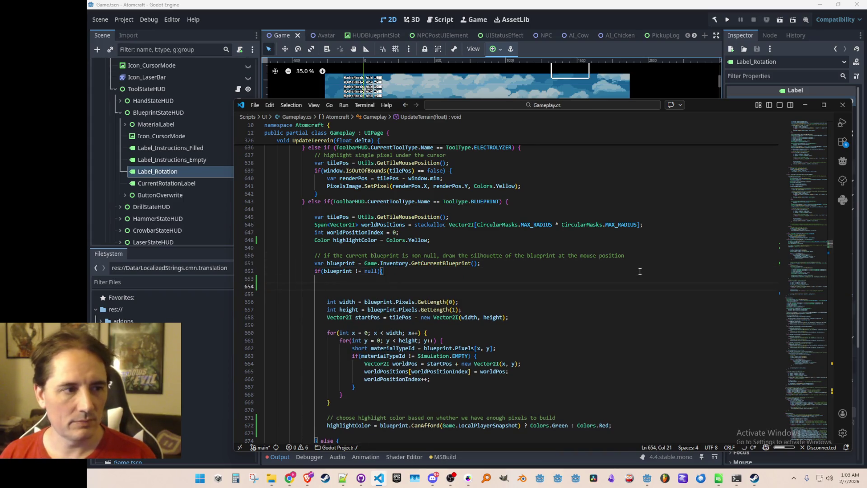
{"action": "type", "text": "B"}
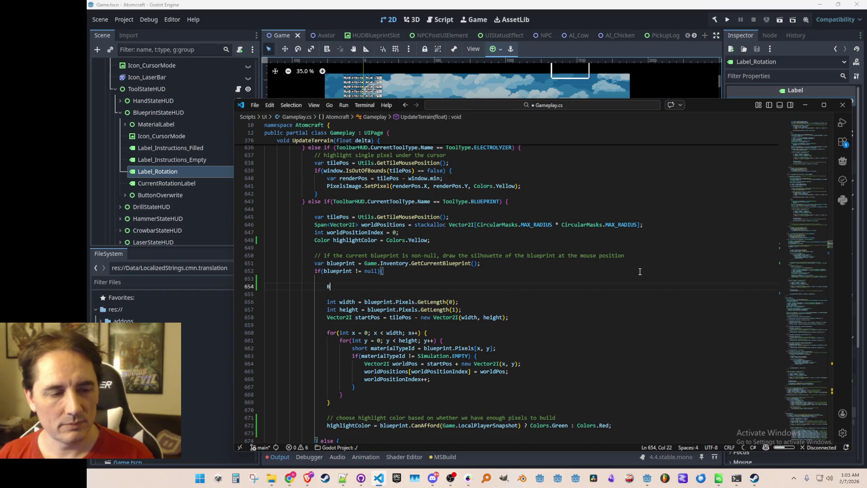
{"action": "type", "text": "lueprintStateHUD.Rot"}
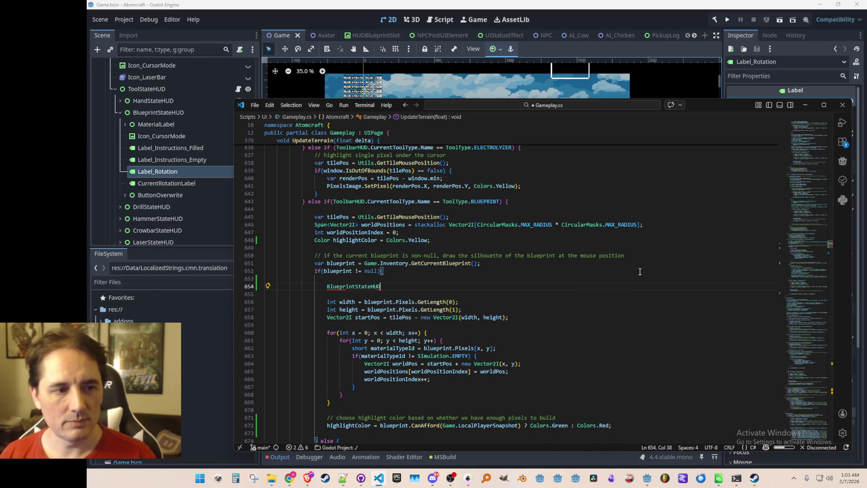
Step: Write a scratch BlueprintStateHUD.CurrentRotation line and check the type of CurrentRotation
{"action": "key", "text": "Down"}
{"action": "key", "text": "Return"}
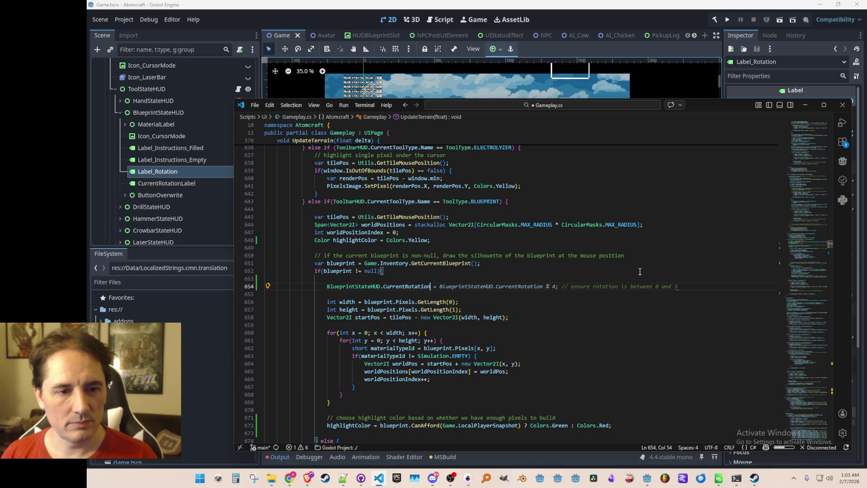
{"action": "key", "text": "Escape"}
{"action": "scroll", "coordinate": [640, 272], "scroll_direction": "down", "scroll_amount": 1}
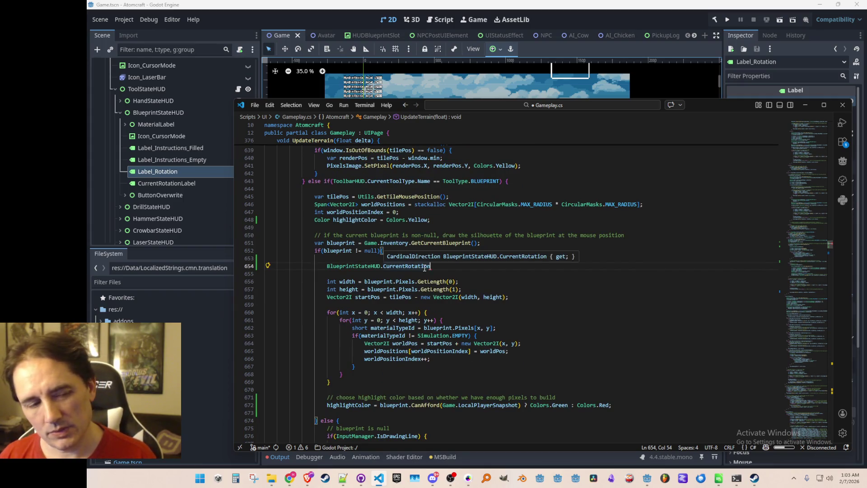
{"action": "left_click", "coordinate": [425, 267]}
{"action": "scroll", "coordinate": [649, 322], "scroll_direction": "down", "scroll_amount": 1}
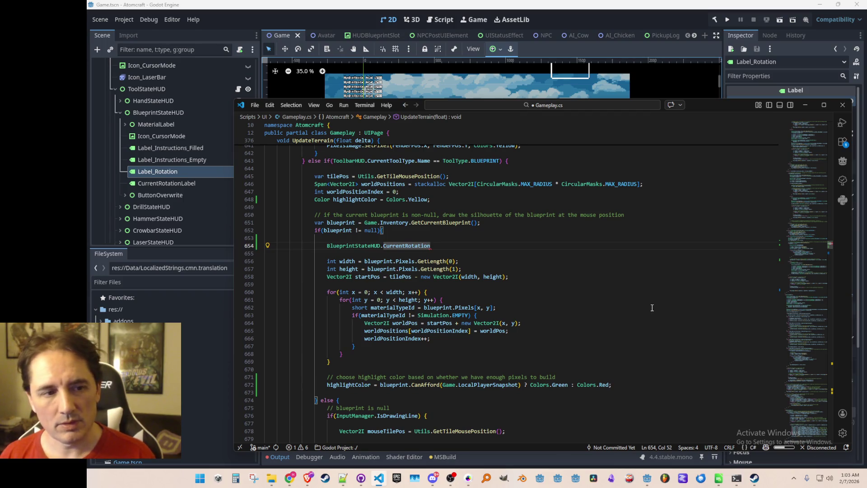
{"action": "key", "text": "Down"}
{"action": "key", "text": "Down"}
{"action": "key", "text": "Down"}
{"action": "key", "text": "Up"}
{"action": "key", "text": "Up"}
{"action": "key", "text": "Up"}
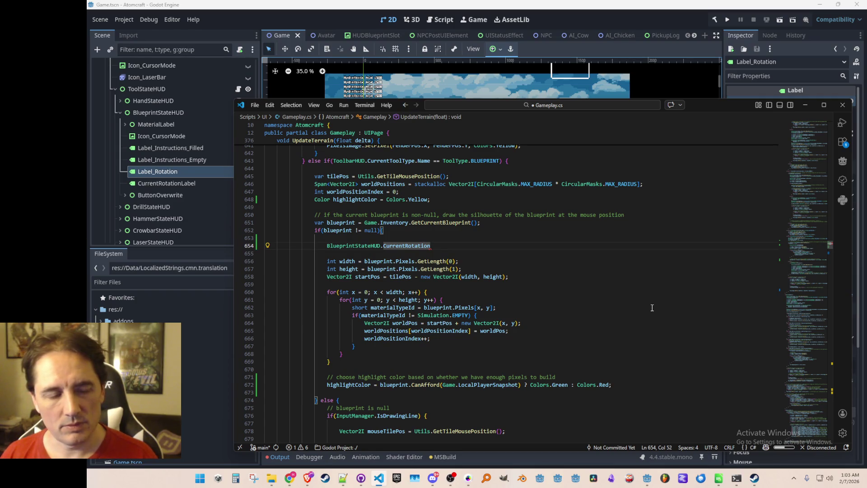
Step: Rewrite width and height as CurrentRotation % 2 ternaries choosing Pixels.GetLength(0) or GetLength(1)
{"action": "key", "text": "Down"}
{"action": "key", "text": "Down"}
{"action": "key", "text": "Home"}
{"action": "key", "text": "Up"}
{"action": "key", "text": "Up"}
{"action": "key", "text": "Down"}
{"action": "key", "text": "Down"}
{"action": "key", "text": "ctrl+Right"}
{"action": "key", "text": "ctrl+Right"}
{"action": "key", "text": "ctrl+Right"}
{"action": "key", "text": "Left"}
{"action": "key", "text": "Left"}
{"action": "key", "text": "Left"}
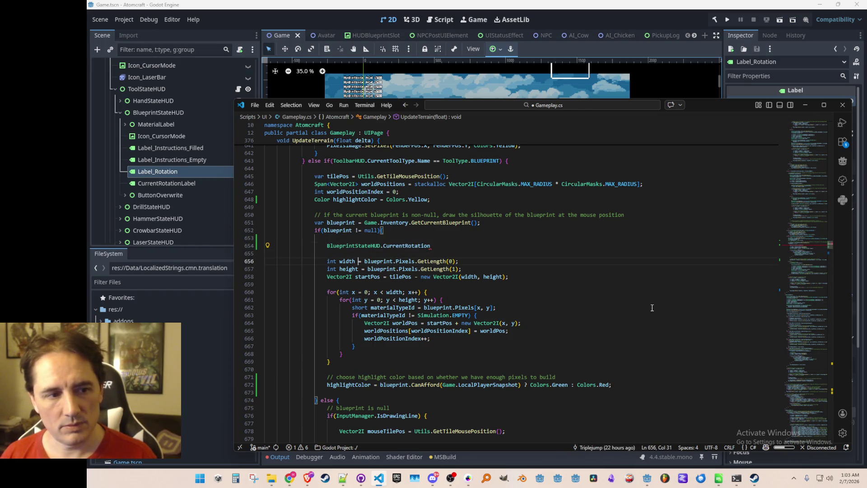
{"action": "key", "text": "alt"}
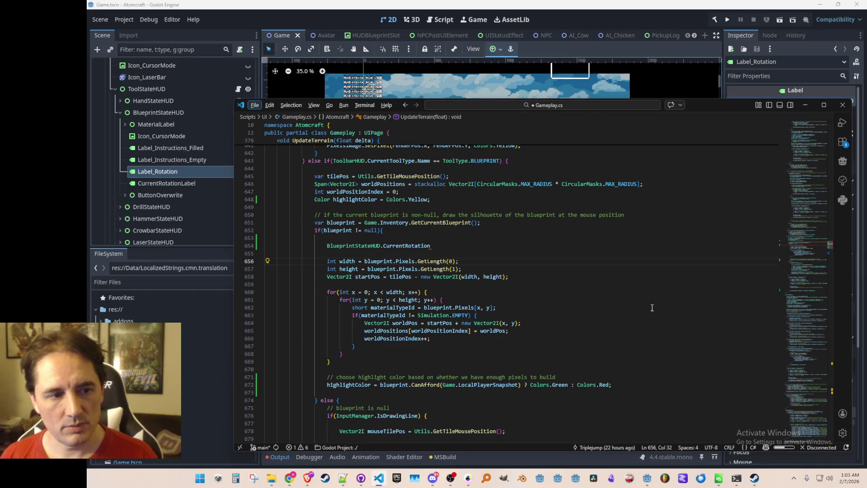
{"action": "type", "text": "BlueprintStateHUD.CurrentRotation ="}
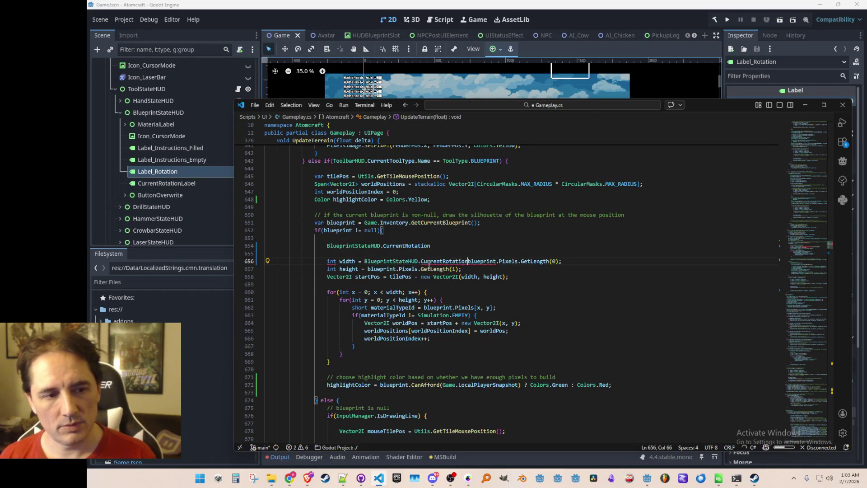
{"action": "key", "text": "BackSpace"}
{"action": "type", "text": "% "}
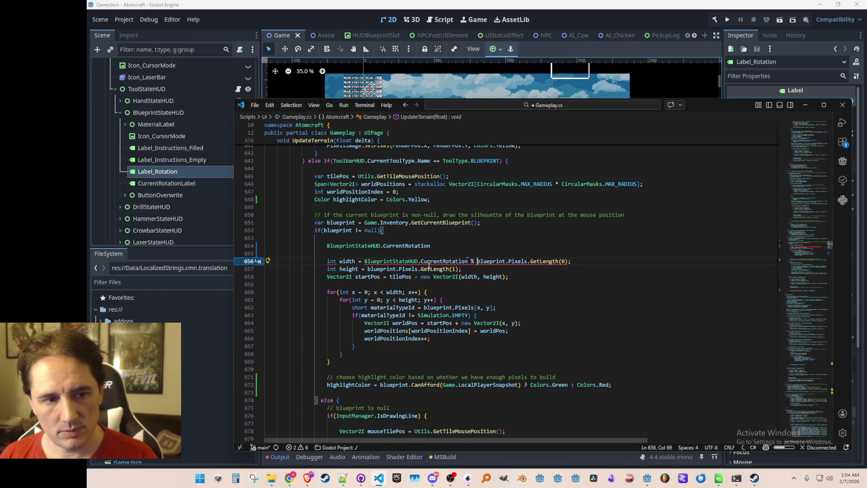
{"action": "type", "text": "2"}
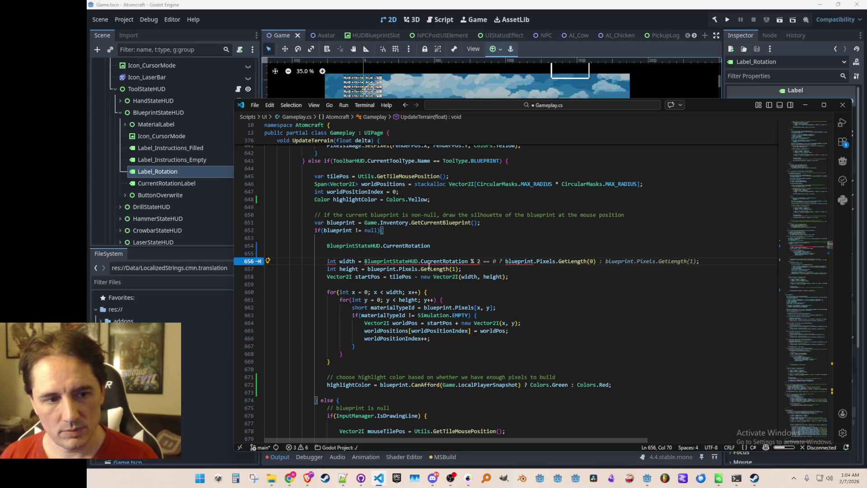
{"action": "key", "text": "Tab"}
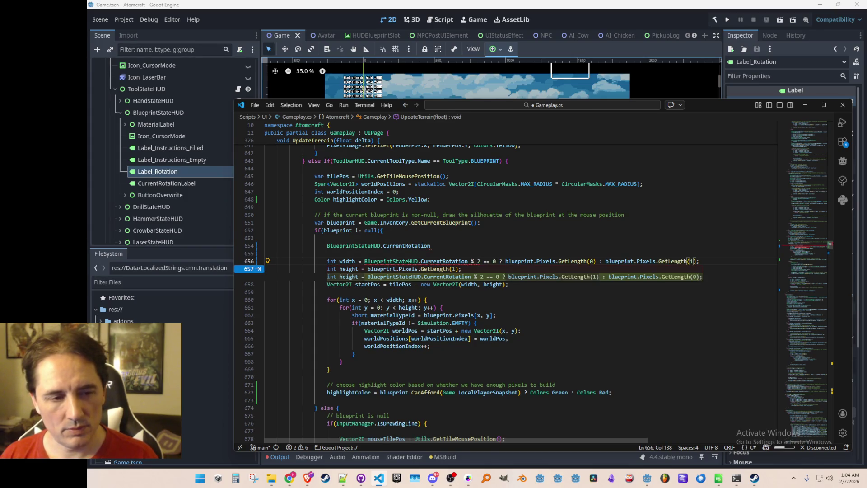
{"action": "key", "text": "Tab"}
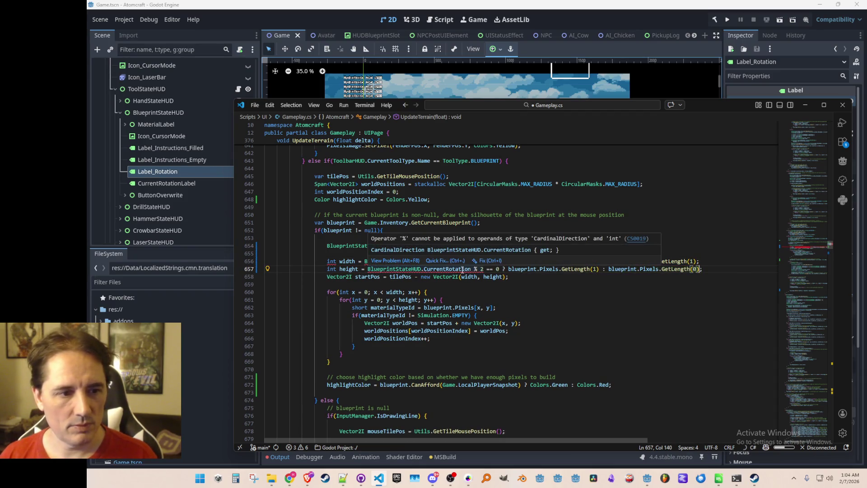
Step: Add an (int) cast to CurrentRotation on both lines, save Gameplay.cs, and delete the scratch line
{"action": "left_click", "coordinate": [466, 269]}
{"action": "key", "text": "Up"}
{"action": "key", "text": "Home"}
{"action": "key", "text": "ctrl+Right"}
{"action": "key", "text": "ctrl+Right"}
{"action": "key", "text": "ctrl+Right"}
{"action": "key", "text": "Right"}
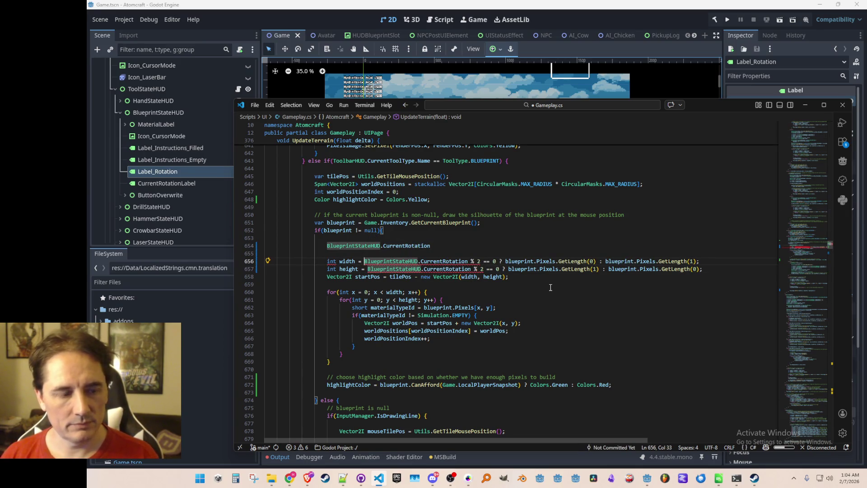
{"action": "type", "text": "(int)"}
{"action": "key", "text": "Tab"}
{"action": "key", "text": "Tab"}
{"action": "key", "text": "ctrl+s"}
{"action": "key", "text": "Up"}
{"action": "key", "text": "Up"}
{"action": "key", "text": "Up"}
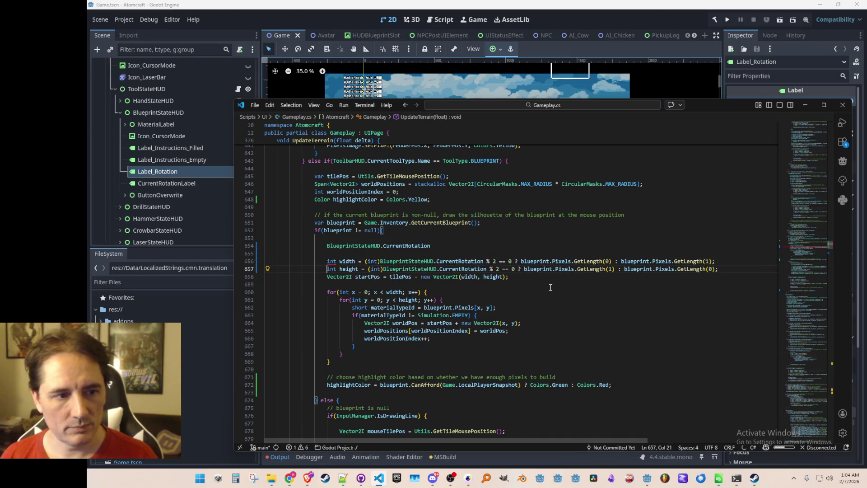
{"action": "key", "text": "Home"}
{"action": "key", "text": "Home"}
{"action": "key", "text": "shift+Down"}
{"action": "key", "text": "shift+Down"}
{"action": "key", "text": "Delete"}
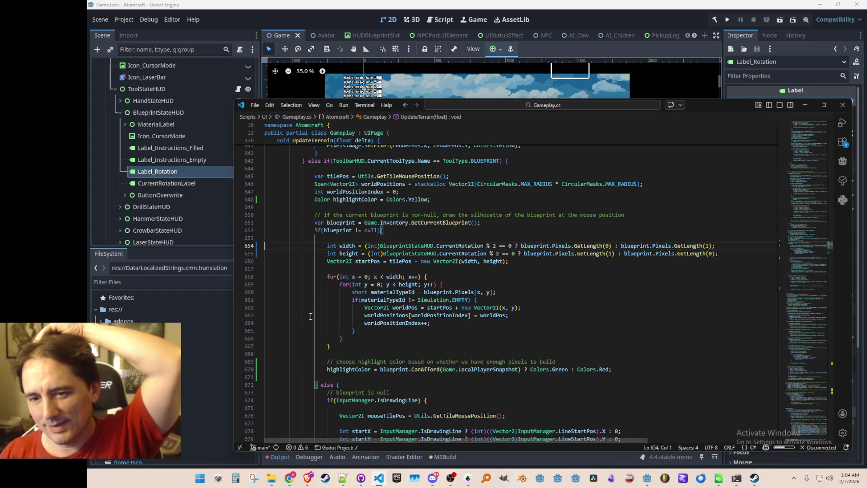
Step: Below startPos, start an 'int rotatedX, rotatedY;' declaration and a dx line, then delete the unfinished dx line
{"action": "double_click", "coordinate": [505, 261]}
{"action": "scroll", "coordinate": [609, 292], "scroll_direction": "down", "scroll_amount": 1}
{"action": "key", "text": "Down"}
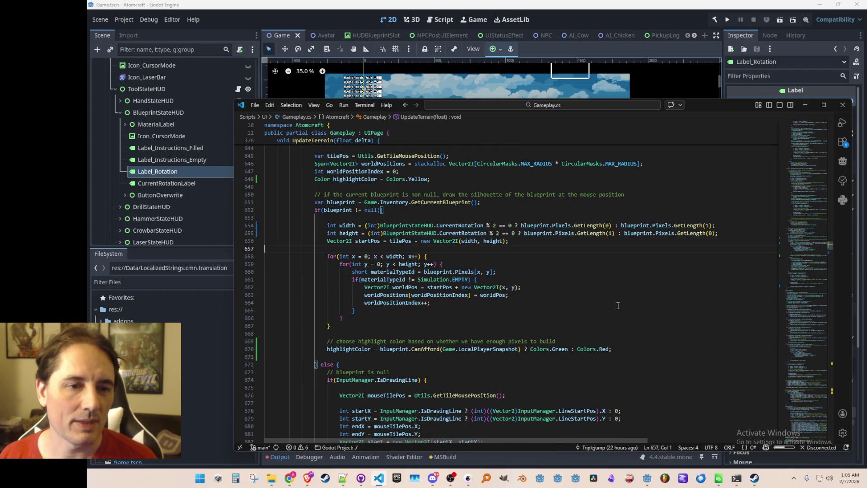
{"action": "key", "text": "Left"}
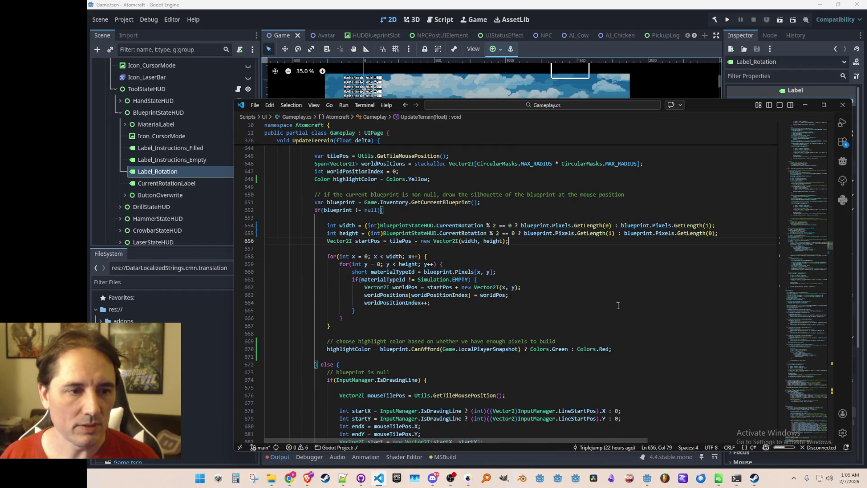
{"action": "key", "text": "Return"}
{"action": "key", "text": "Return"}
{"action": "type", "text": "int "}
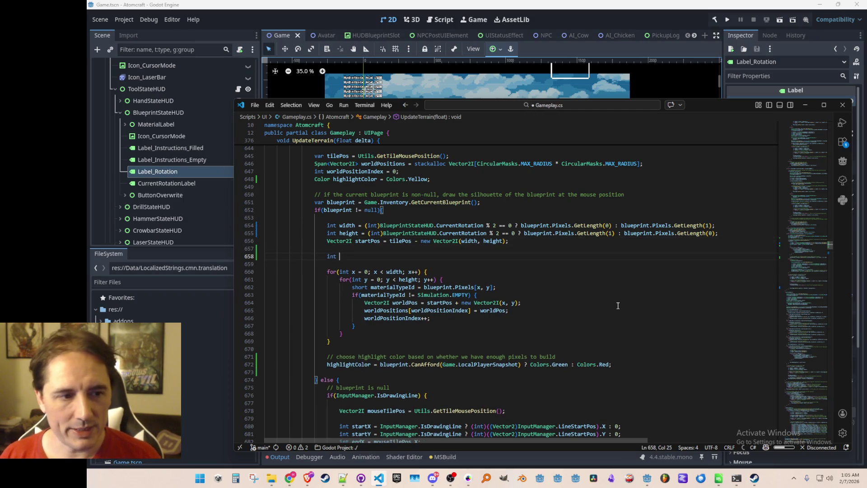
{"action": "type", "text": "rotatedX, rotatedY;dx"}
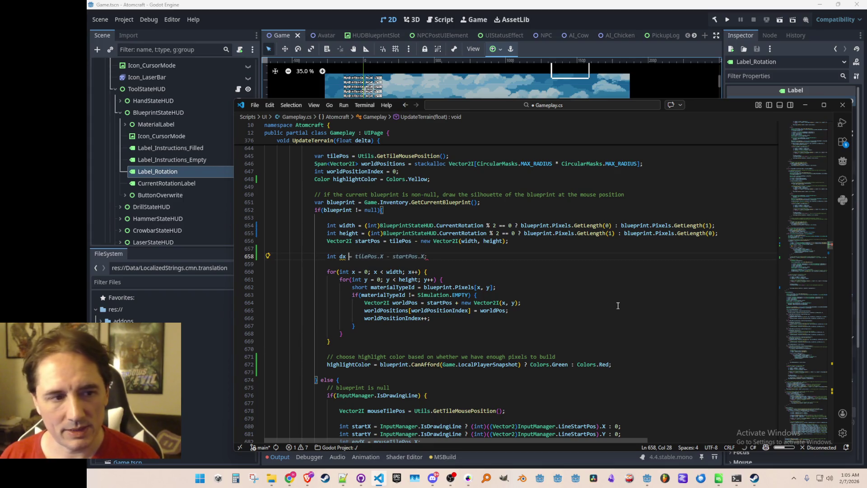
{"action": "key", "text": "Escape"}
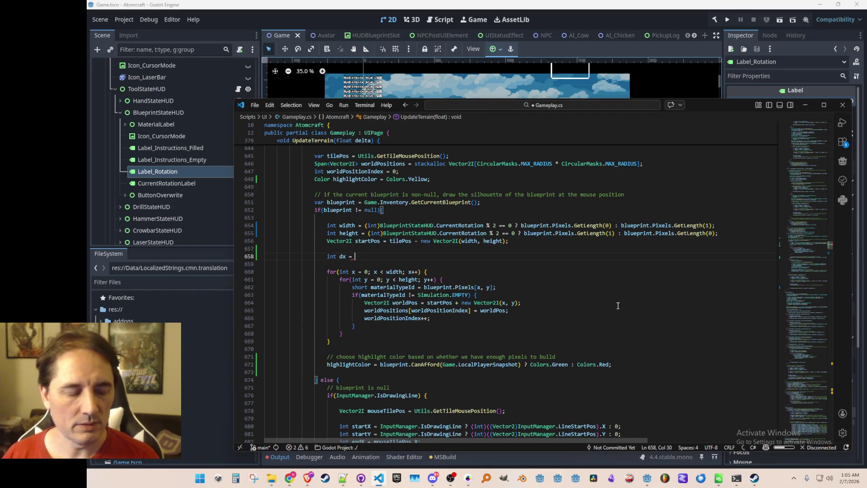
{"action": "key", "text": "ctrl+BackSpace"}
{"action": "key", "text": "ctrl+BackSpace"}
{"action": "key", "text": "ctrl+BackSpace"}
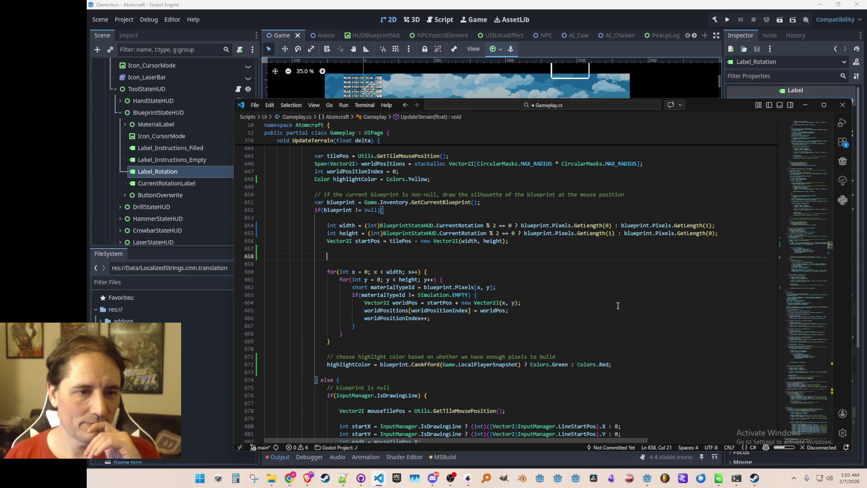
Step: Undo the rotation ternaries so width and height use plain Pixels.GetLength(0) and GetLength(1)
{"action": "type", "text": "BlueprintStateHUD.CurrentRotation"}
{"action": "key", "text": "Home"}
{"action": "key", "text": "Home"}
{"action": "key", "text": "shift+Down"}
{"action": "key", "text": "shift+Down"}
{"action": "key", "text": "alt+Up"}
{"action": "key", "text": "alt+Up"}
{"action": "key", "text": "alt+Up"}
{"action": "key", "text": "ctrl+z"}
{"action": "key", "text": "ctrl+z"}
{"action": "key", "text": "ctrl+z"}
{"action": "key", "text": "ctrl+z"}
{"action": "key", "text": "ctrl+z"}
{"action": "key", "text": "ctrl+z"}
{"action": "key", "text": "ctrl+z"}
{"action": "key", "text": "ctrl+y"}
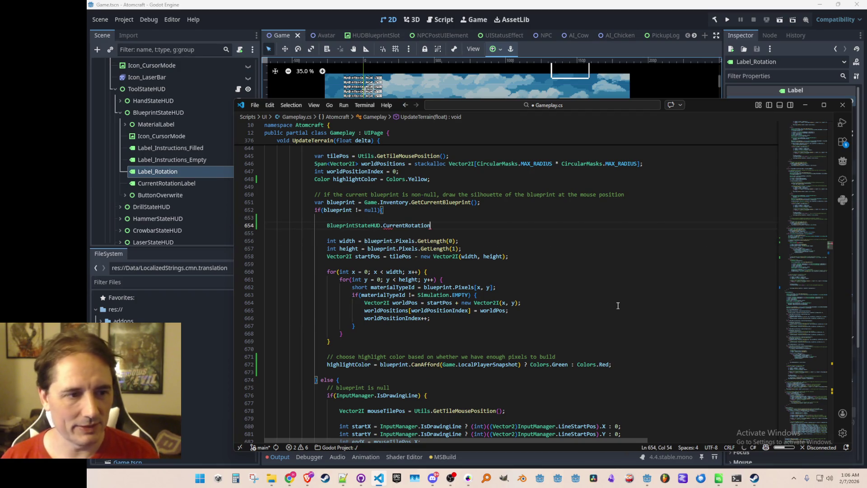
{"action": "key", "text": "ctrl+z"}
{"action": "key", "text": "ctrl+z"}
{"action": "key", "text": "ctrl+z"}
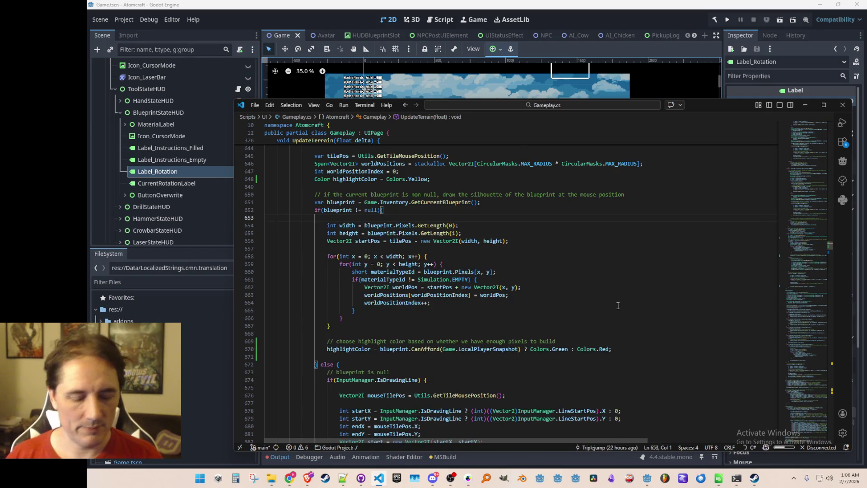
{"action": "key", "text": "ctrl+p"}
Step: Open Utils.cs and add a blank line after IsOutOfBounds
{"action": "type", "text": "utils"}
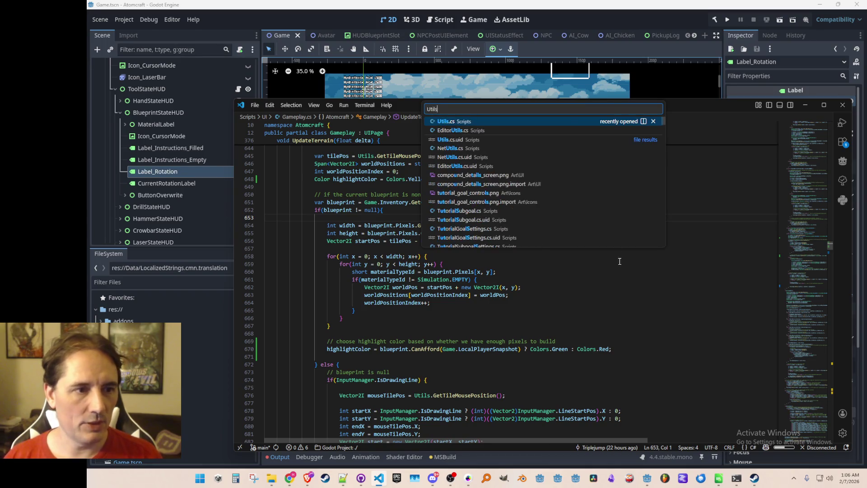
{"action": "key", "text": "Return"}
{"action": "key", "text": "Up"}
{"action": "key", "text": "Up"}
{"action": "key", "text": "Return"}
{"action": "key", "text": "Return"}
Step: Add a 'public static short[,] ApplyRotation(' method, accepting Copilot's suggested rotation body
{"action": "type", "text": "public st"}
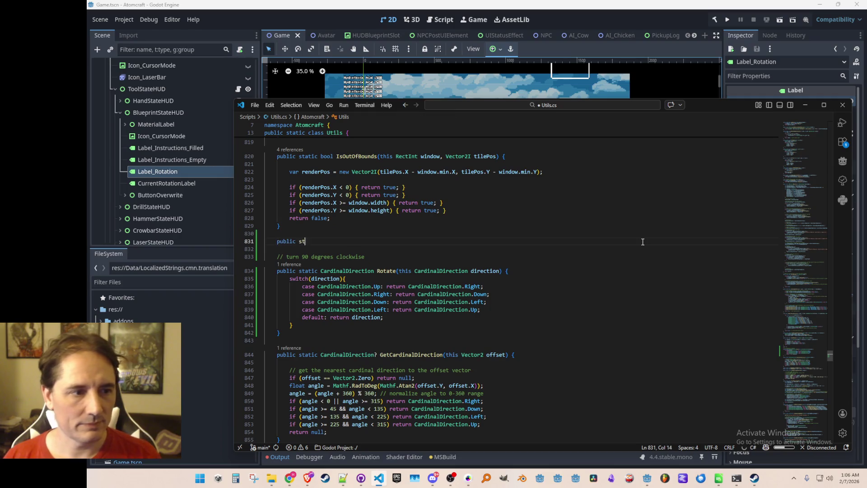
{"action": "type", "text": "atic short[,] R"}
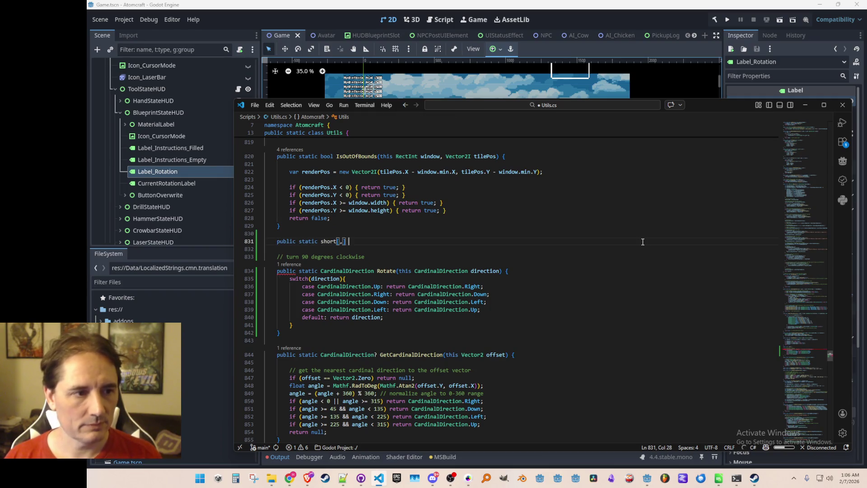
{"action": "type", "text": "ot"}
{"action": "key", "text": "BackSpace"}
{"action": "key", "text": "BackSpace"}
{"action": "key", "text": "BackSpace"}
{"action": "type", "text": "A"}
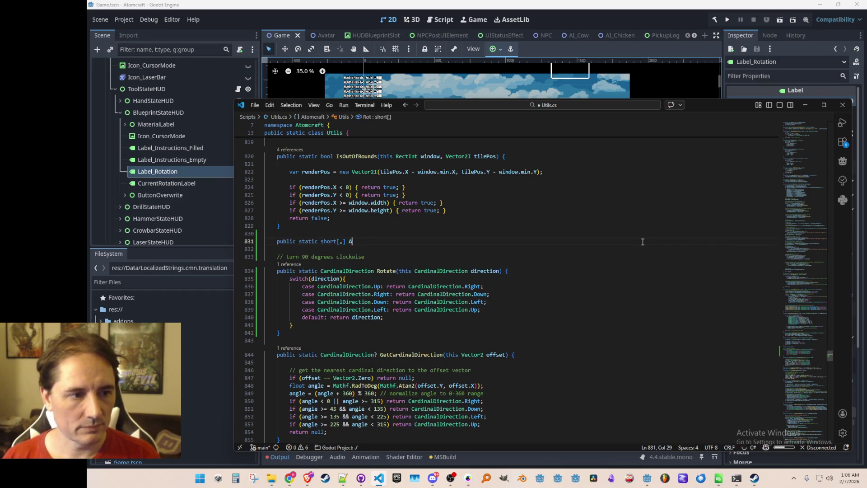
{"action": "type", "text": "pplyRotation("}
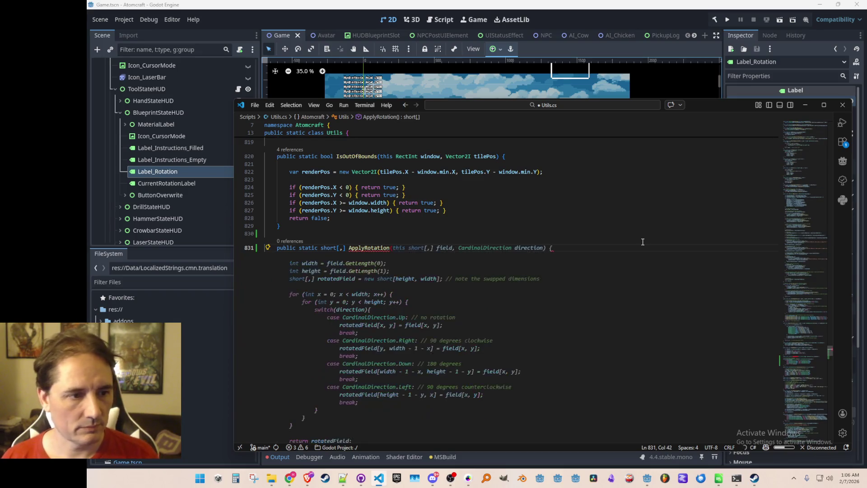
{"action": "key", "text": "Tab"}
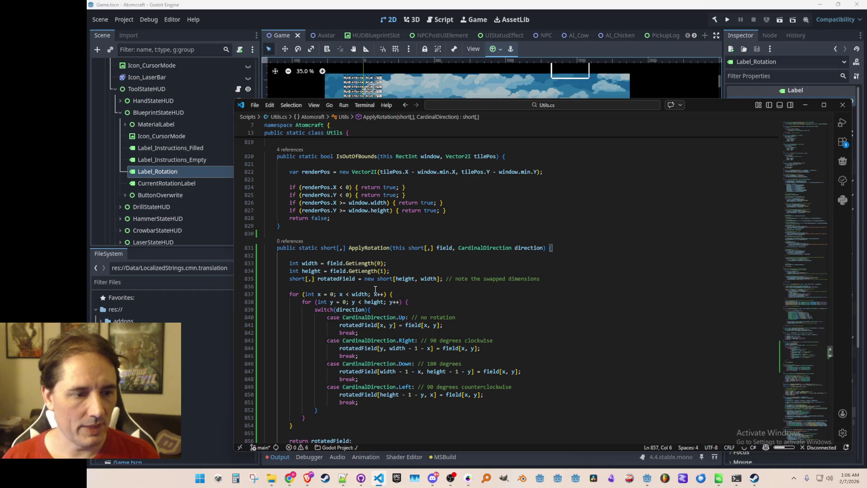
{"action": "scroll", "coordinate": [367, 300], "scroll_direction": "down", "scroll_amount": 2}
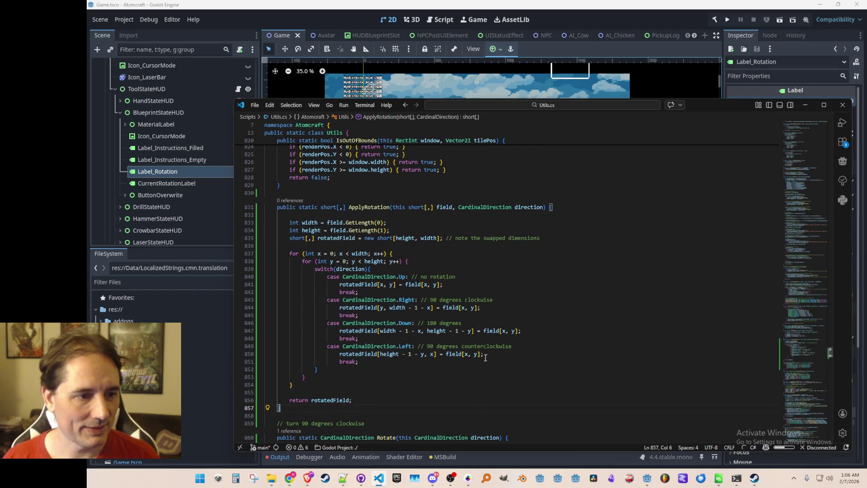
{"action": "scroll", "coordinate": [478, 375], "scroll_direction": "down", "scroll_amount": 1}
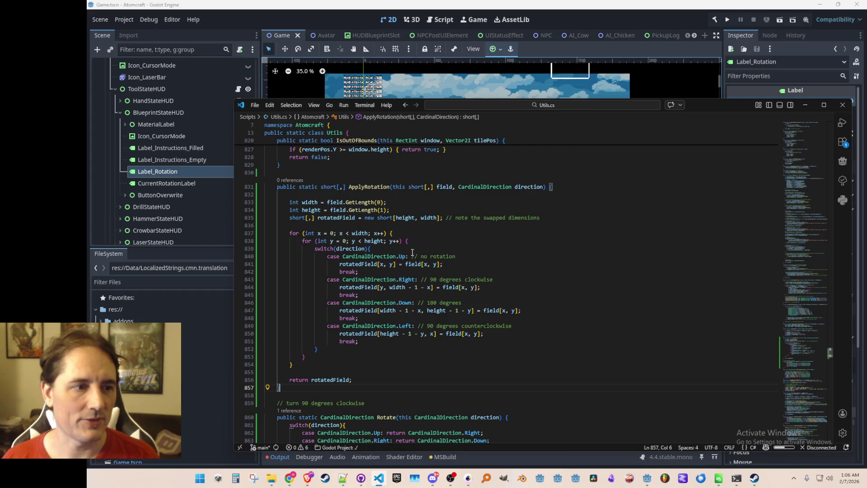
{"action": "scroll", "coordinate": [361, 211], "scroll_direction": "up", "scroll_amount": 1}
{"action": "left_click", "coordinate": [361, 208]}
{"action": "left_click", "coordinate": [456, 224]}
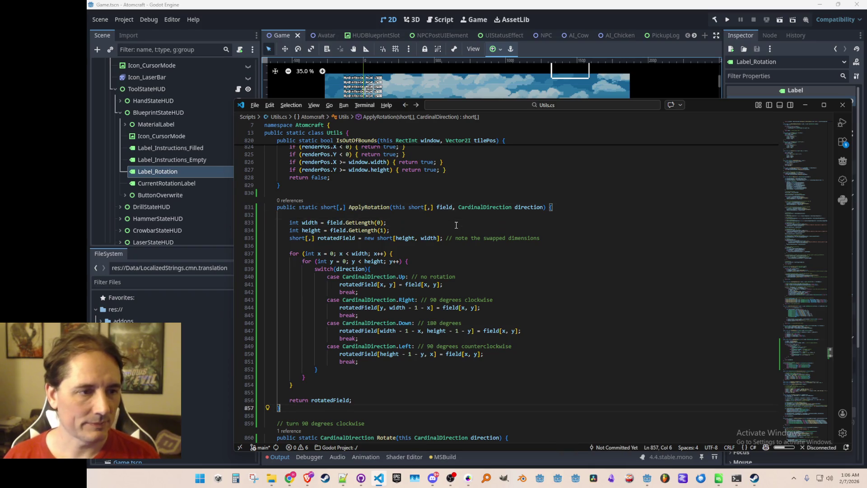
{"action": "key", "text": "alt+Left"}
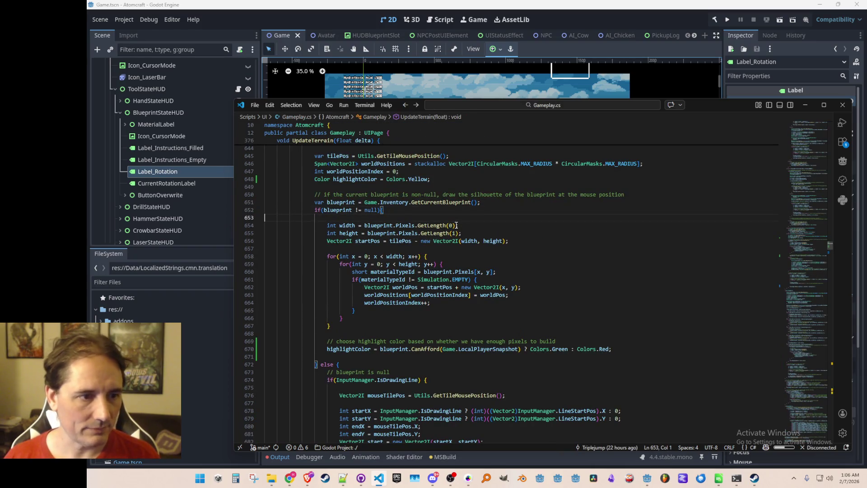
Step: Add 'var blueprintField = blueprint.Pixels.ApplyRotation(BlueprintStateHUD.CurrentRotation);' inside the blueprint null check
{"action": "key", "text": "Return"}
{"action": "key", "text": "Return"}
{"action": "key", "text": "Up"}
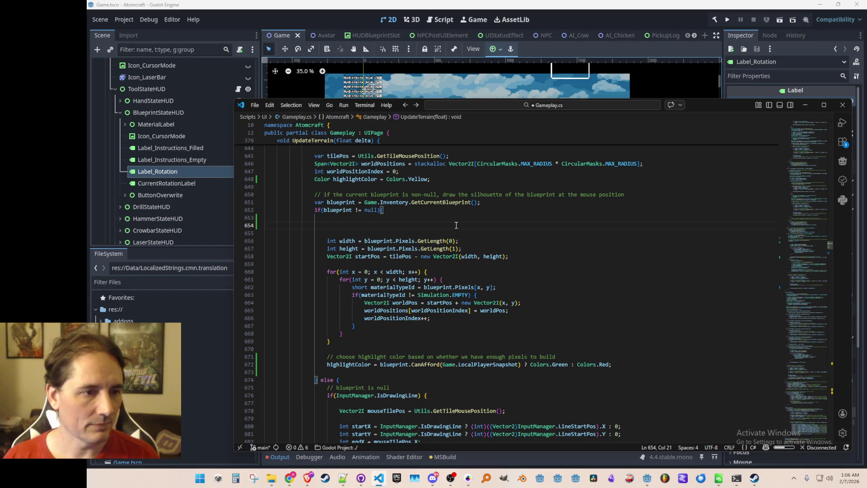
{"action": "type", "text": "var "}
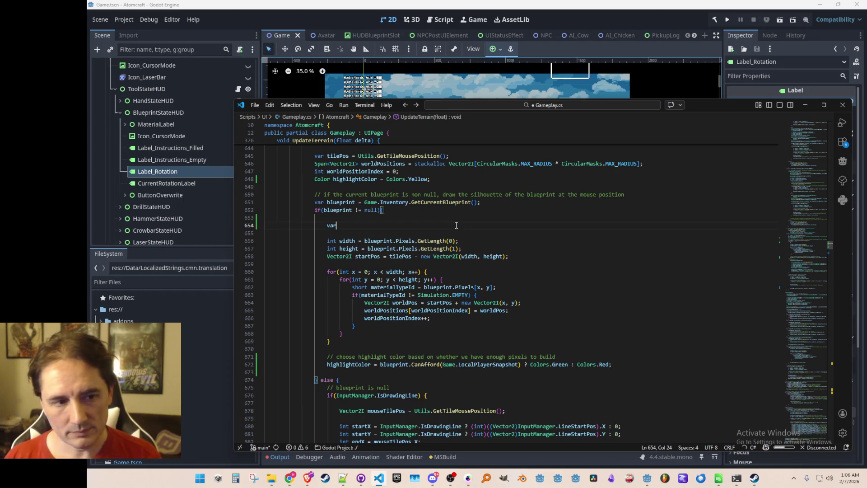
{"action": "type", "text": "pi"}
{"action": "key", "text": "BackSpace"}
{"action": "key", "text": "BackSpace"}
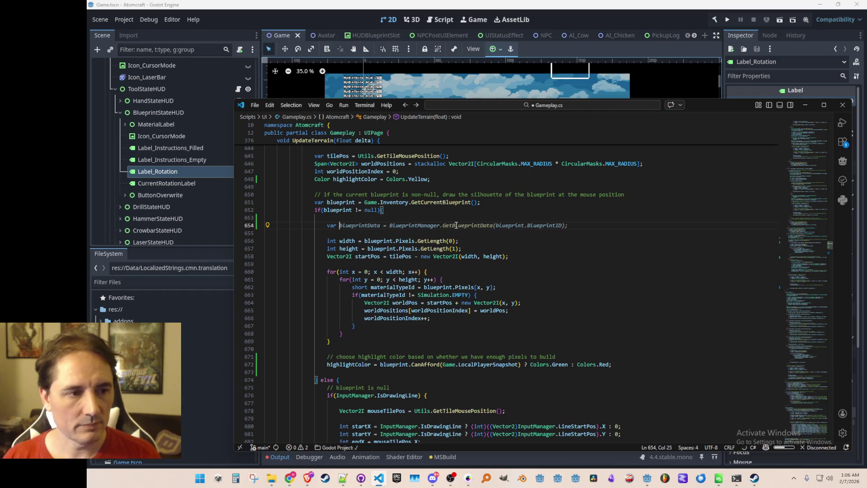
{"action": "type", "text": "blueprint"}
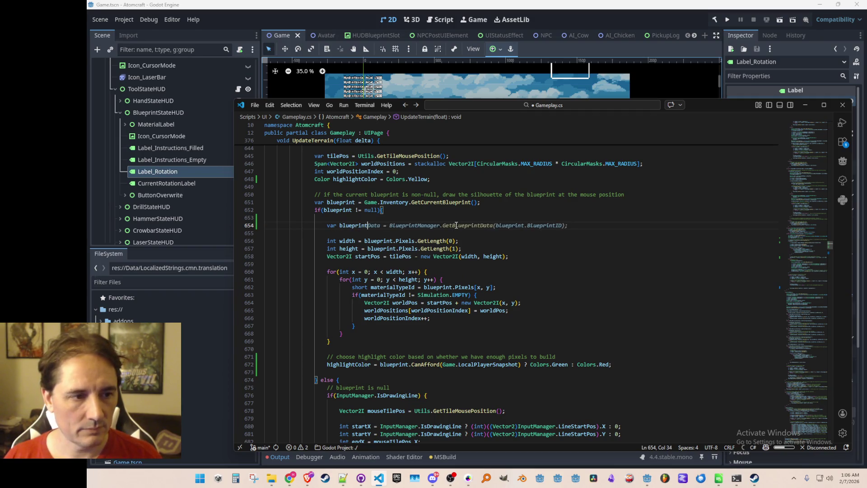
{"action": "type", "text": "Field = "}
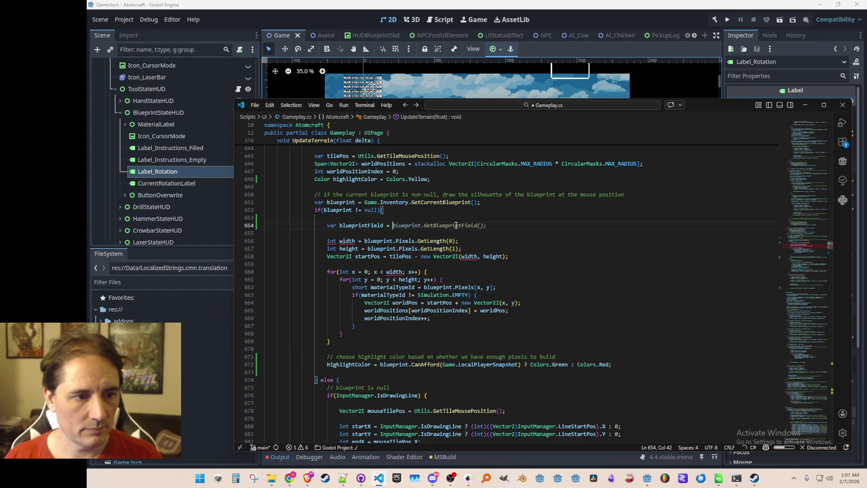
{"action": "type", "text": "blueprint."}
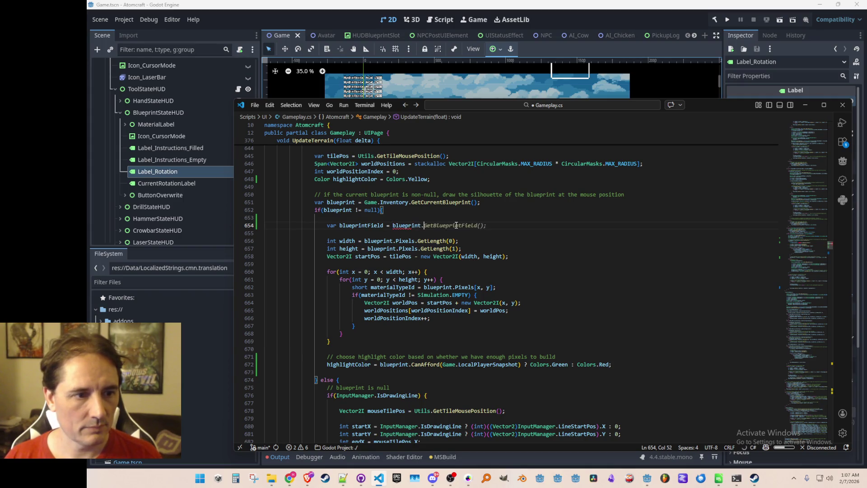
{"action": "type", "text": "Pixel"}
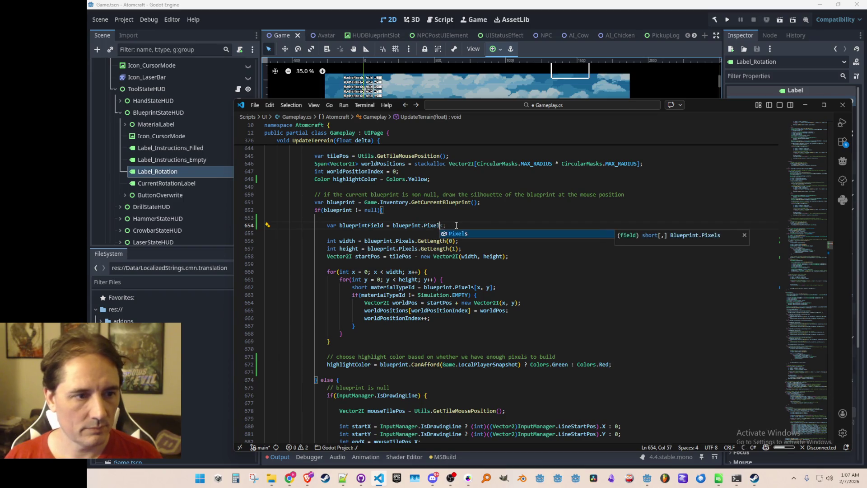
{"action": "type", "text": "s.ApplyRotation("}
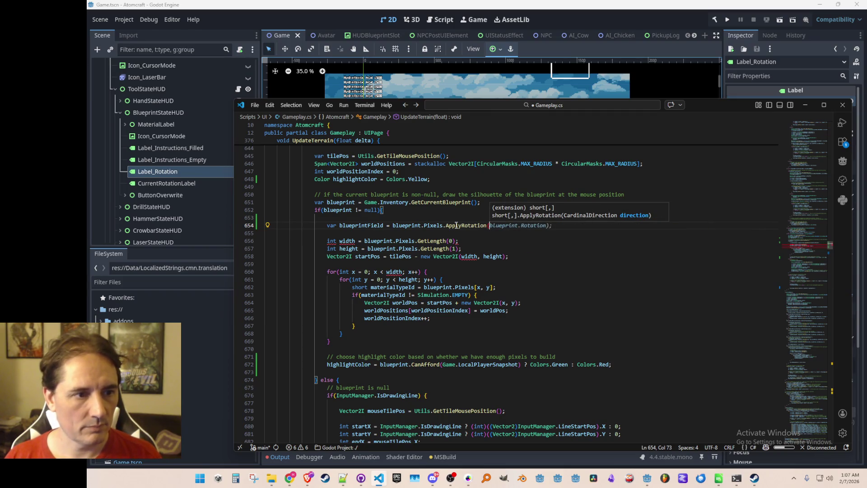
{"action": "type", "text": "BlueprintSta"}
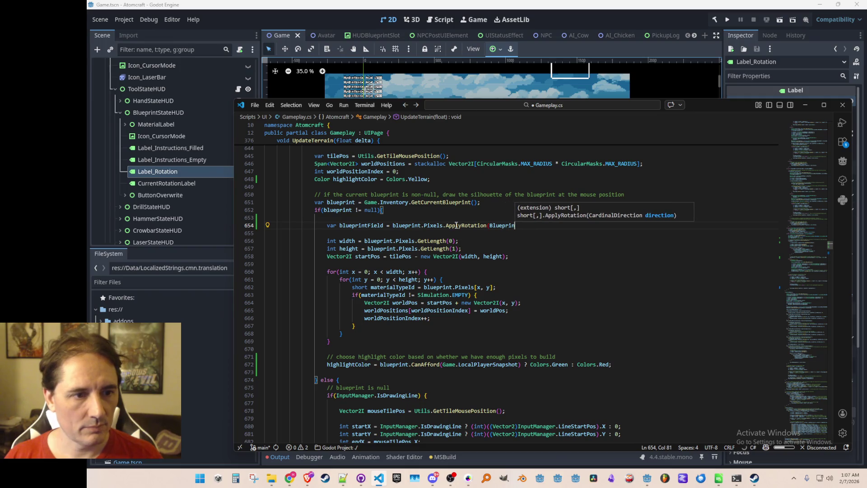
{"action": "key", "text": "Tab"}
{"action": "type", "text": ".Cur"}
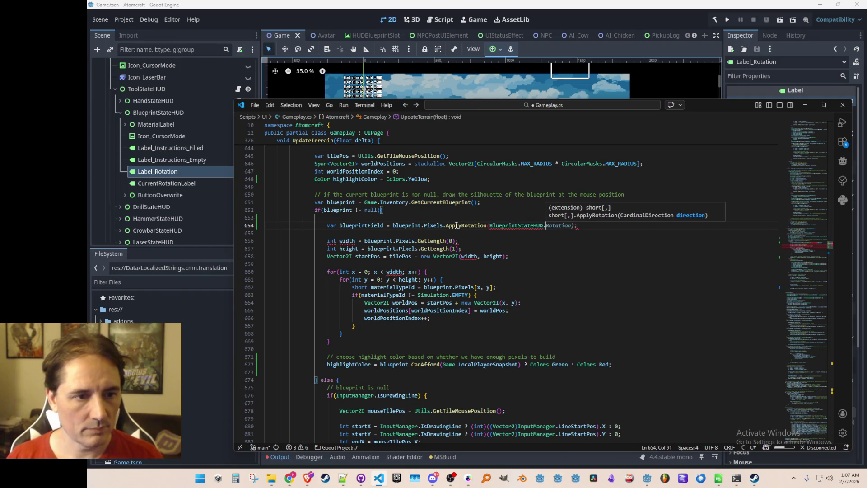
{"action": "key", "text": "Tab"}
{"action": "key", "text": "Escape"}
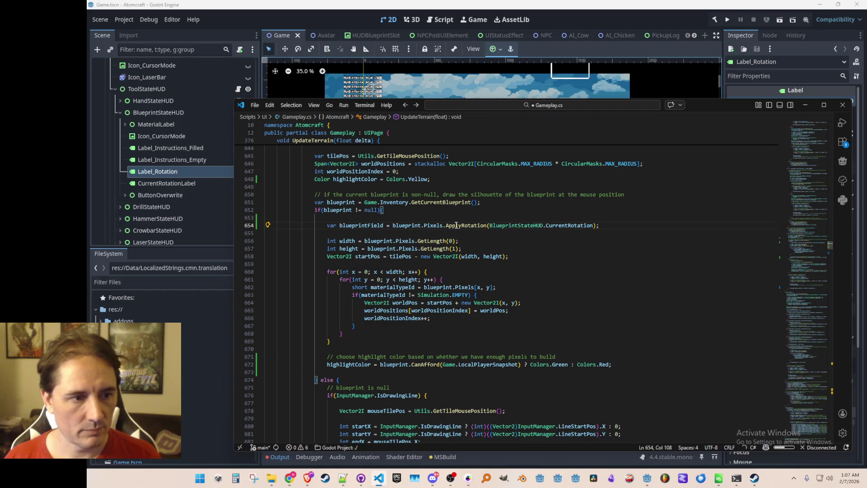
Step: Take width, height and tiles from blueprintField instead of blueprint.Pixels, save, then build and run in Godot
{"action": "key", "text": "Home"}
{"action": "key", "text": "ctrl+Right"}
{"action": "key", "text": "ctrl+Right"}
{"action": "key", "text": "ctrl+shift+Left"}
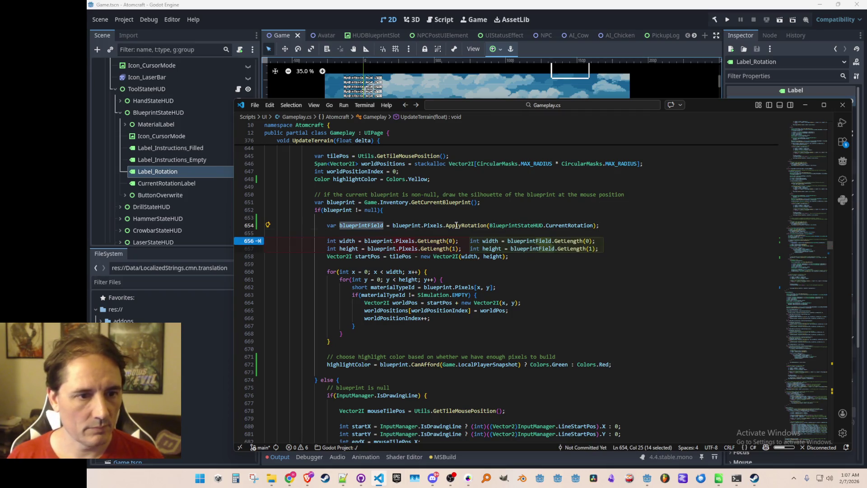
{"action": "key", "text": "Tab"}
{"action": "key", "text": "Tab"}
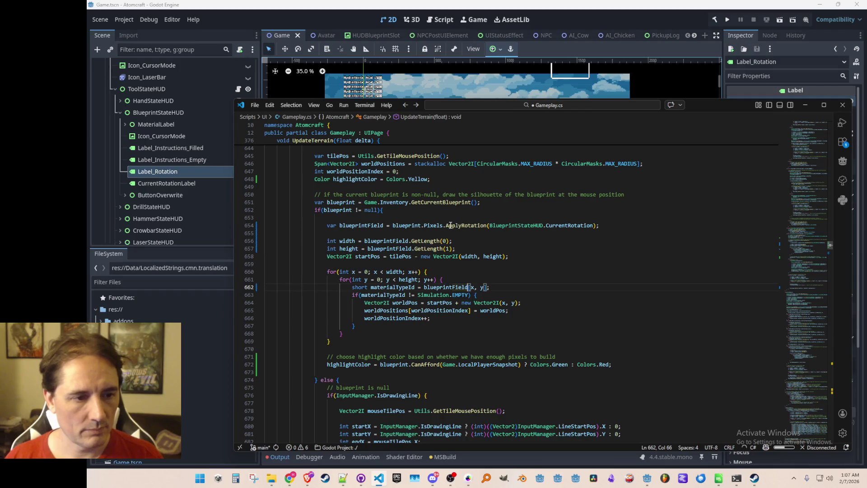
{"action": "key", "text": "ctrl+s"}
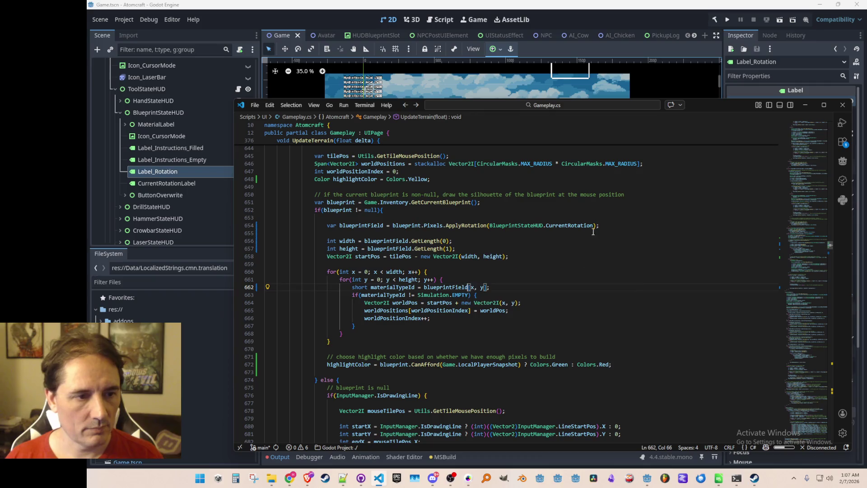
{"action": "left_click", "coordinate": [715, 20]}
{"action": "left_click", "coordinate": [726, 19]}
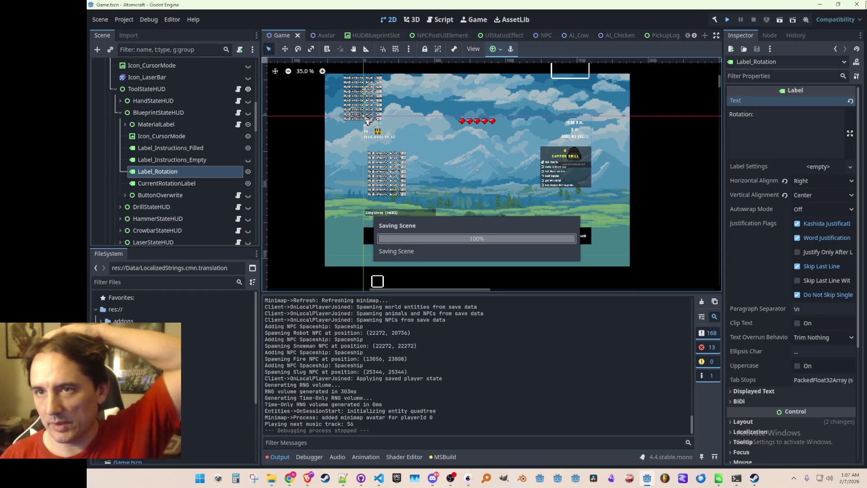
Step: Start a single-player game, load a world, and switch to the blueprint tool
{"action": "left_click", "coordinate": [308, 478]}
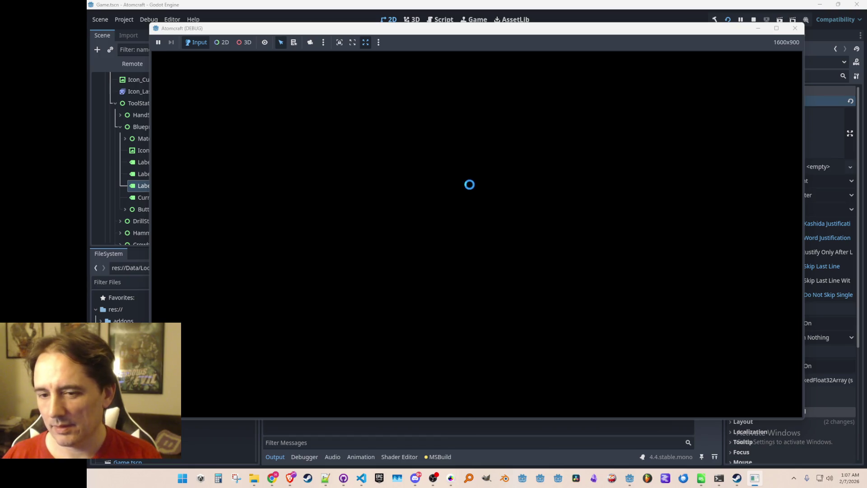
{"action": "left_click", "coordinate": [457, 231]}
{"action": "scroll", "coordinate": [466, 212], "scroll_direction": "down", "scroll_amount": 1}
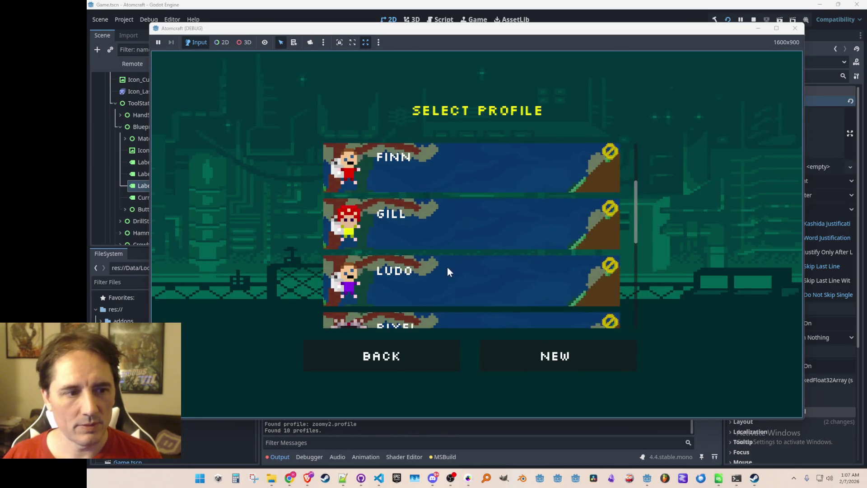
{"action": "left_click", "coordinate": [447, 271]}
{"action": "left_click", "coordinate": [467, 229]}
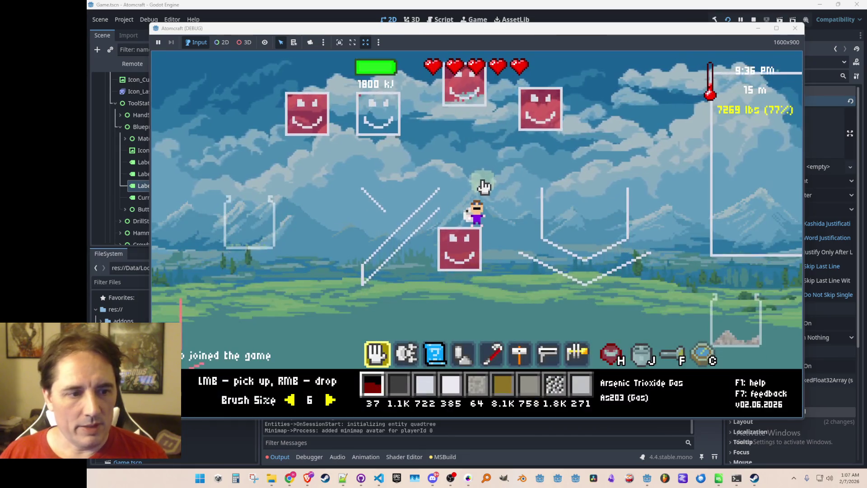
{"action": "key", "text": "3"}
{"action": "scroll", "coordinate": [482, 177], "scroll_direction": "down", "scroll_amount": 2}
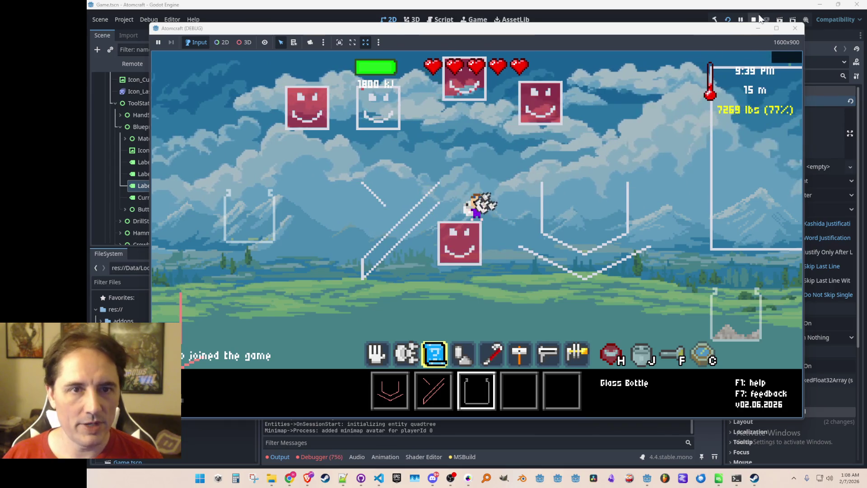
Step: Stop the game and open the failing ApplyRotation line from the Errors list
{"action": "key", "text": "F8"}
{"action": "left_click", "coordinate": [321, 457]}
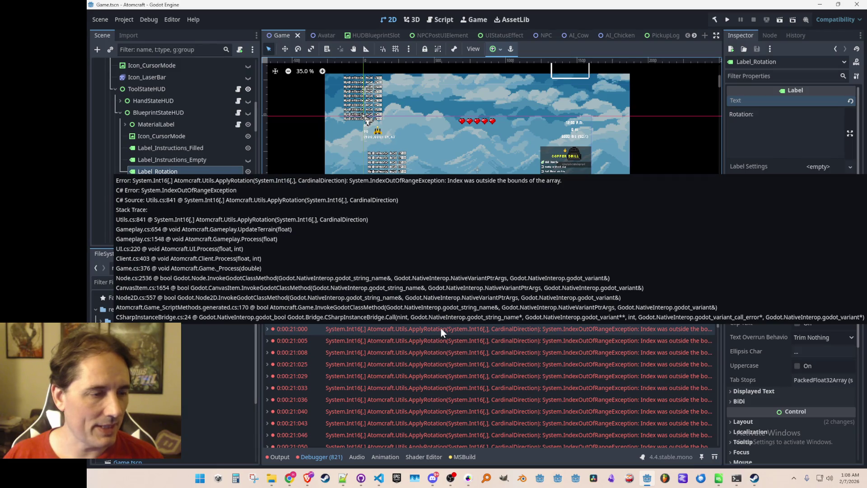
{"action": "double_click", "coordinate": [440, 328]}
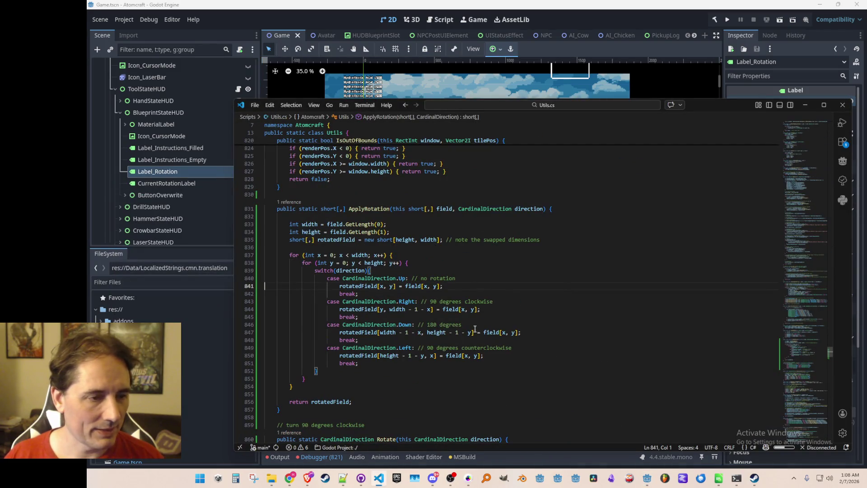
Step: Size rotatedField with a direction % 2 == 0 ternary between [width, height] and [height, width], then save
{"action": "left_click", "coordinate": [372, 287]}
{"action": "scroll", "coordinate": [630, 304], "scroll_direction": "down", "scroll_amount": 1}
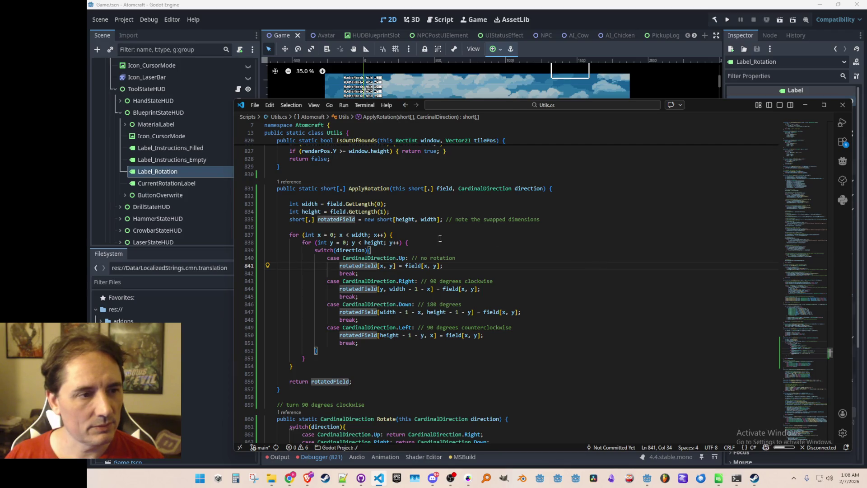
{"action": "left_click", "coordinate": [411, 220]}
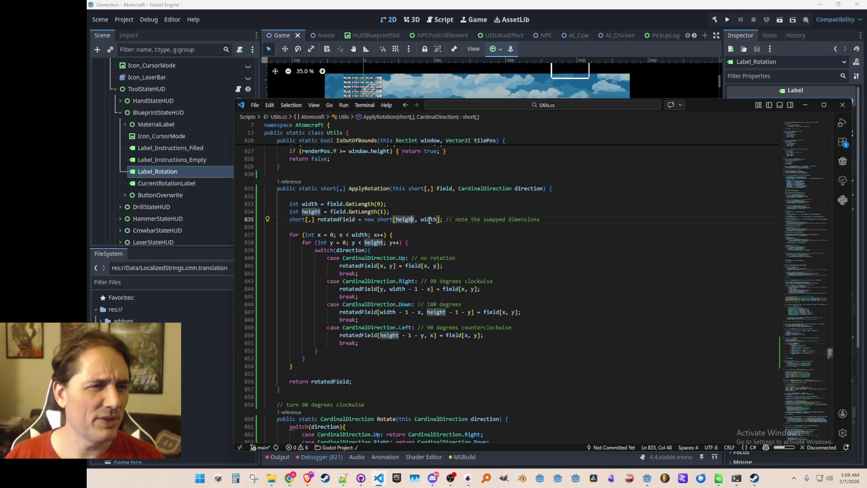
{"action": "double_click", "coordinate": [528, 189]}
{"action": "key", "text": "ctrl+c"}
{"action": "left_click", "coordinate": [364, 220]}
{"action": "key", "text": "ctrl+v"}
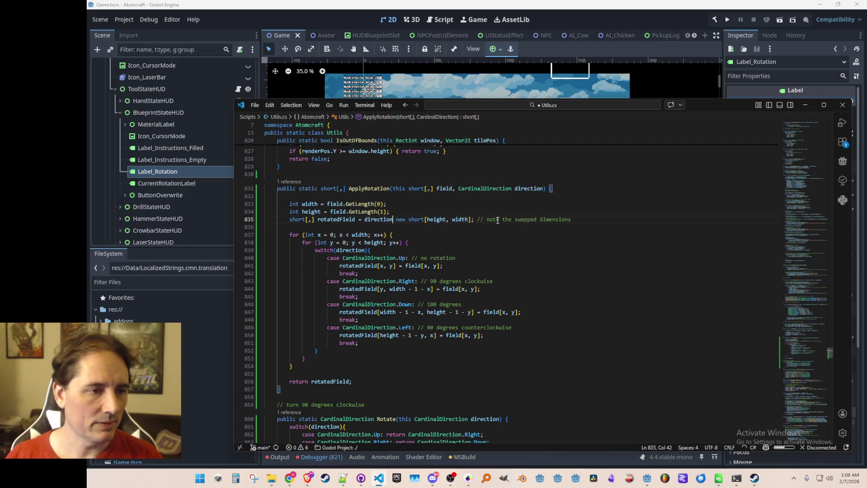
{"action": "type", "text": "% "}
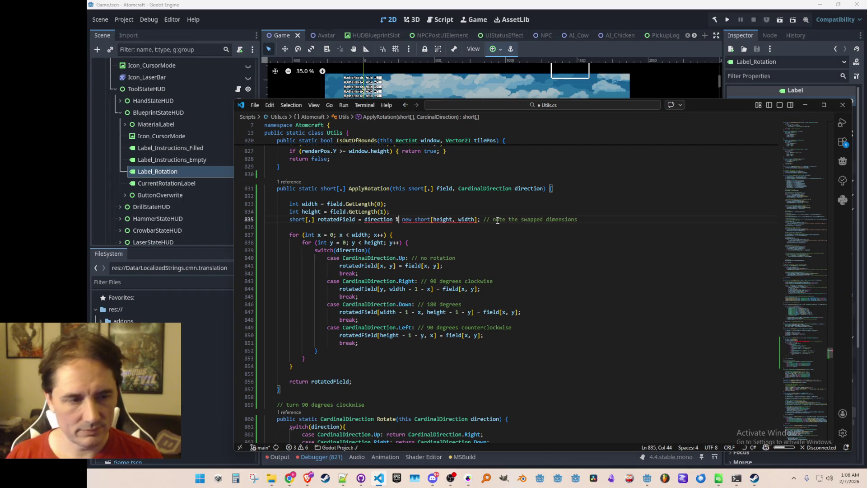
{"action": "type", "text": "2 =="}
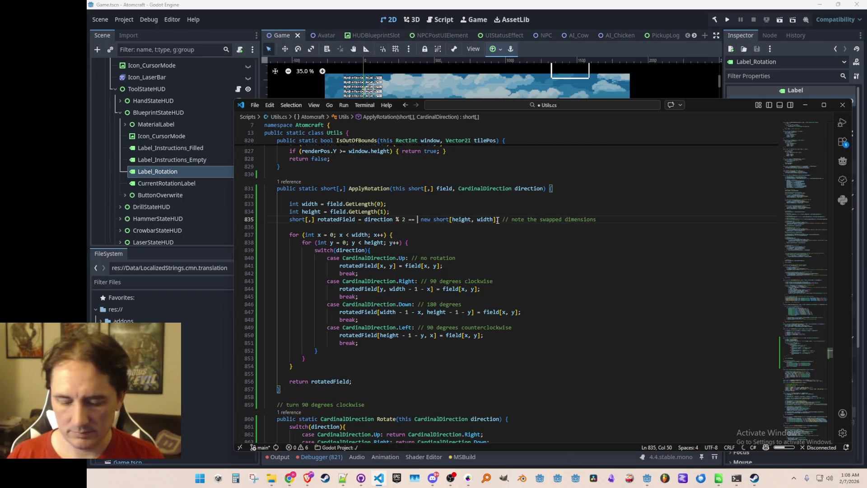
{"action": "key", "text": "Tab"}
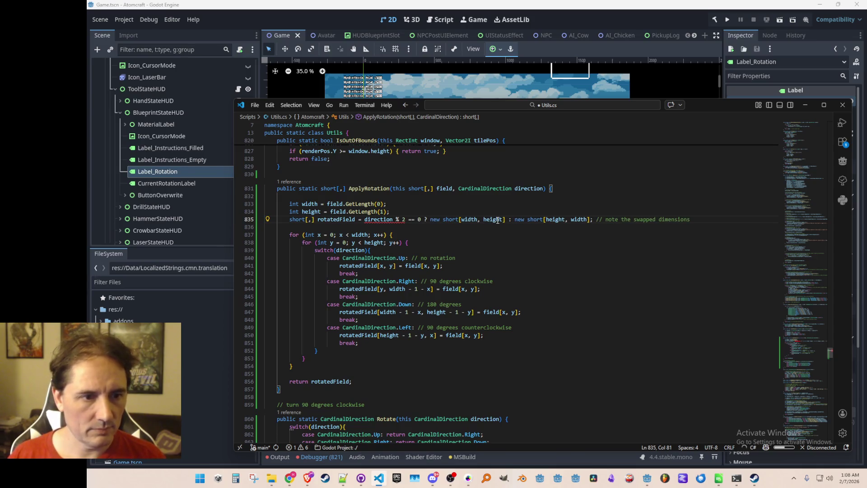
{"action": "key", "text": "Home"}
{"action": "key", "text": "Home"}
{"action": "key", "text": "Up"}
{"action": "key", "text": "ctrl+s"}
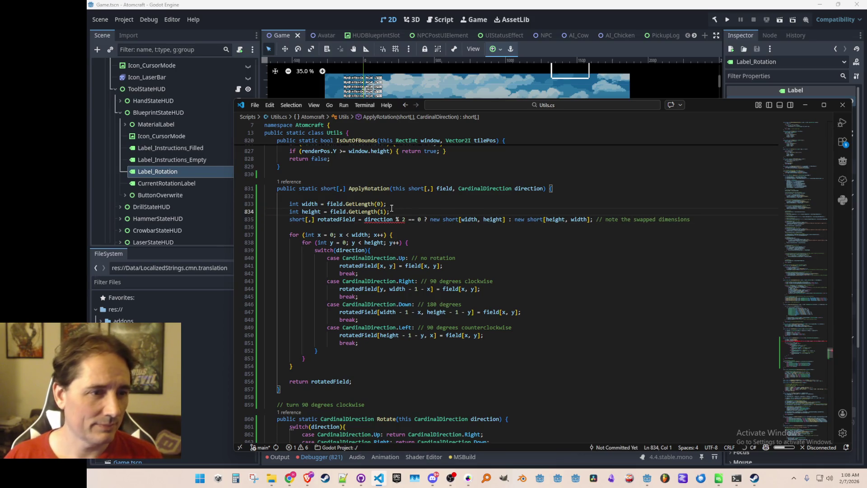
Step: Cast direction to (int) in that ternary and relaunch the game from Godot
{"action": "left_click", "coordinate": [365, 220]}
{"action": "type", "text": "(int)"}
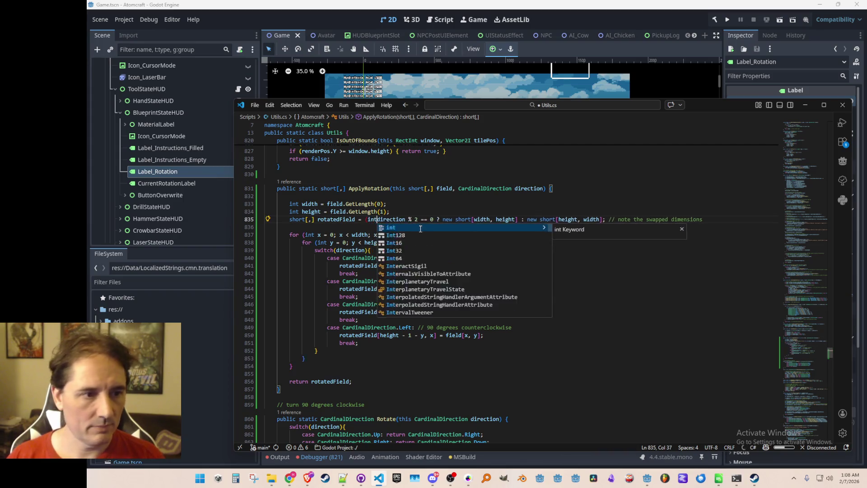
{"action": "key", "text": "Up"}
{"action": "key", "text": "Home"}
{"action": "key", "text": "Home"}
{"action": "key", "text": "Up"}
{"action": "key", "text": "Up"}
{"action": "key", "text": "Down"}
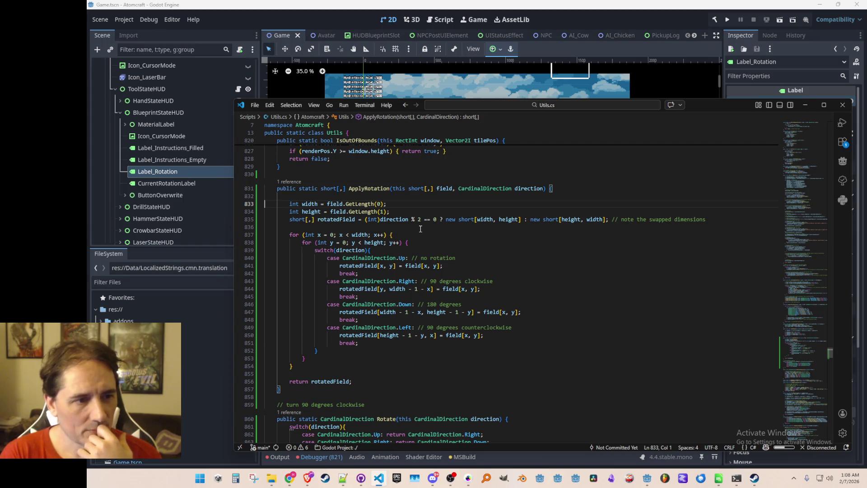
{"action": "left_click", "coordinate": [727, 21]}
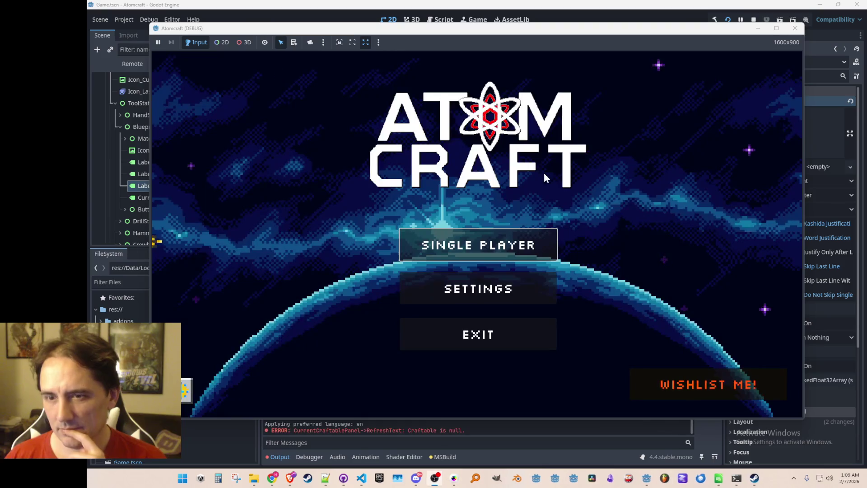
Step: Load Distant Planet in single player, rotate a blueprint with R, stop, and review ApplyRotation errors
{"action": "left_click", "coordinate": [526, 233]}
{"action": "left_click", "coordinate": [490, 270]}
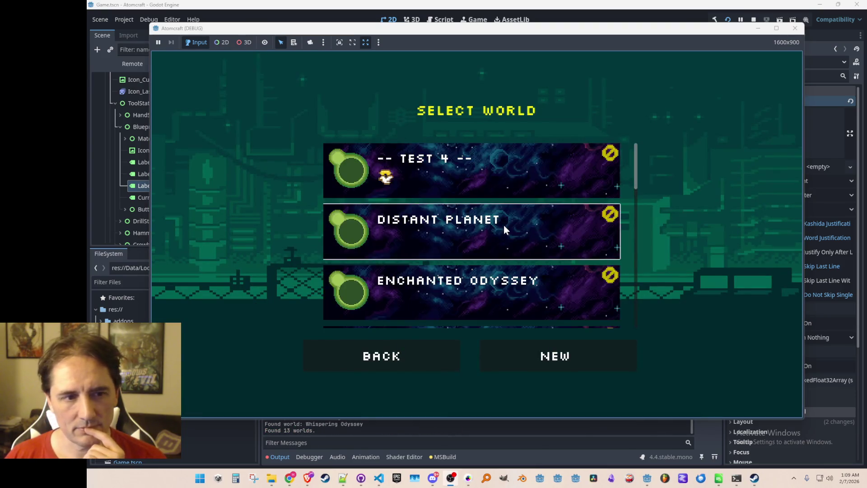
{"action": "left_click", "coordinate": [503, 224]}
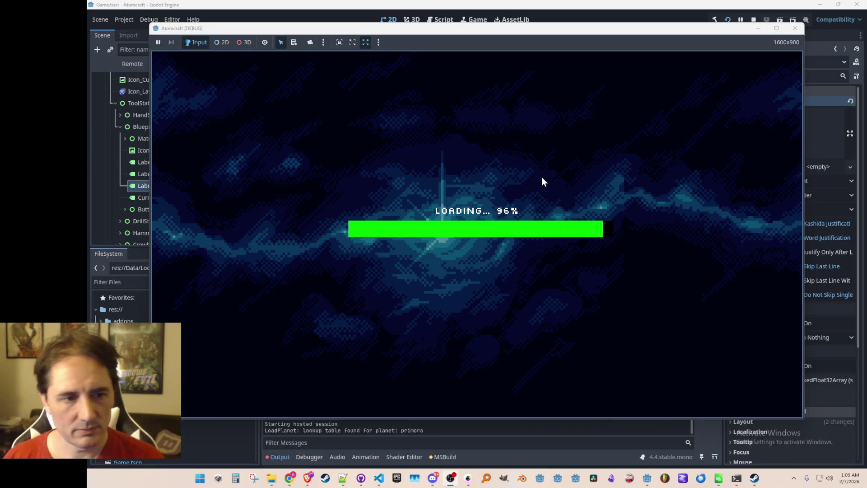
{"action": "key", "text": "3"}
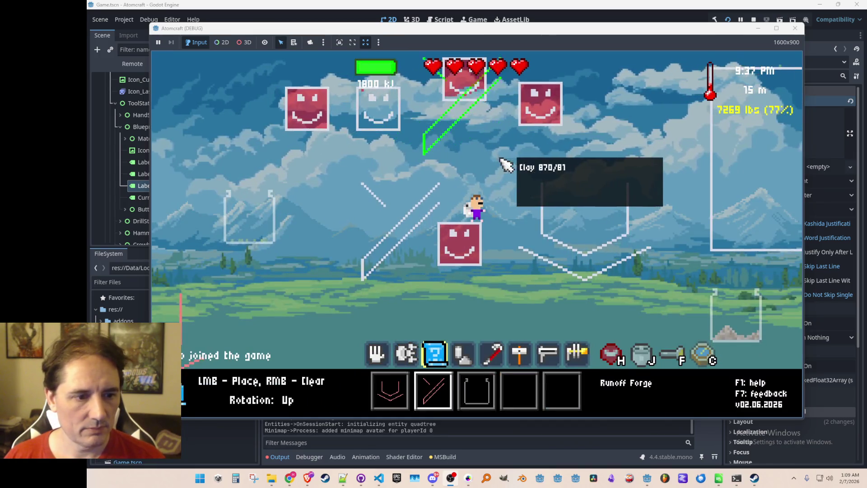
{"action": "key", "text": "r"}
{"action": "key", "text": "r"}
{"action": "key", "text": "r"}
{"action": "key", "text": "r"}
{"action": "left_click", "coordinate": [754, 19]}
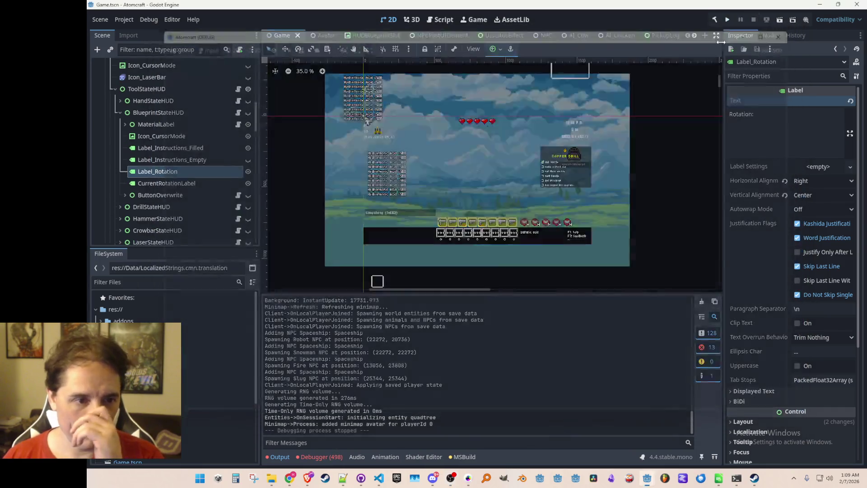
{"action": "left_click", "coordinate": [320, 457]}
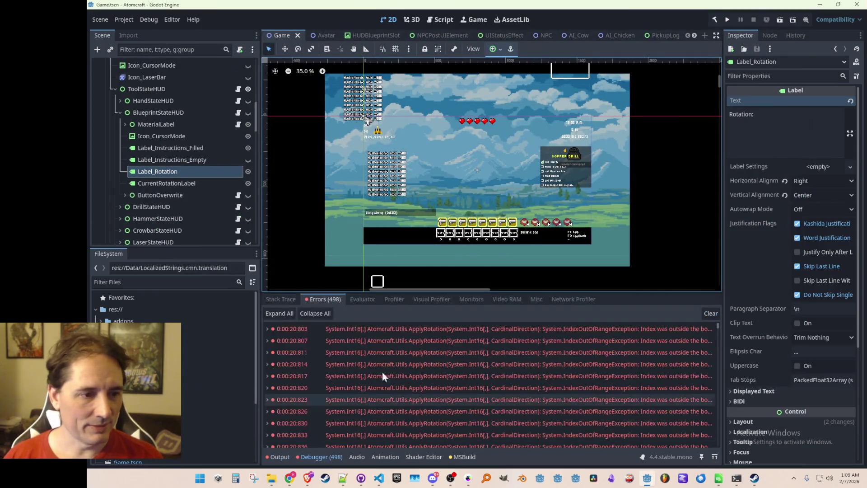
{"action": "left_click", "coordinate": [378, 479]}
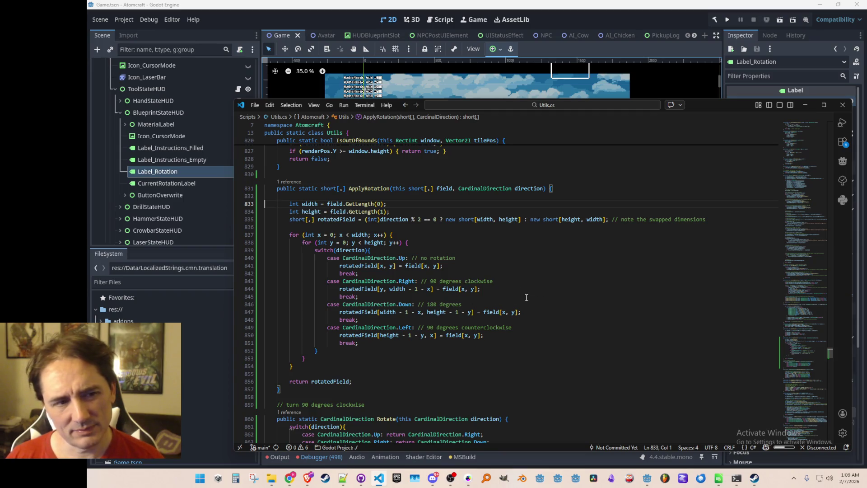
Step: Recheck the error list and jump to failing line 847 in ApplyRotation's Left case
{"action": "left_click", "coordinate": [364, 334]}
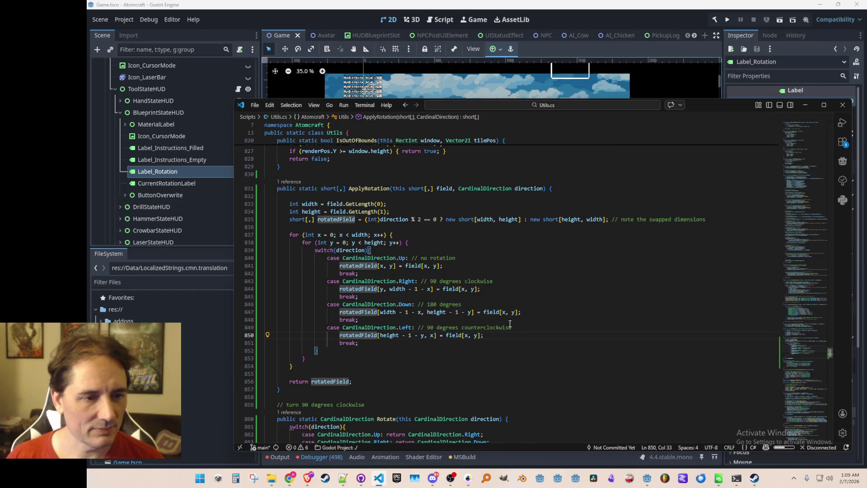
{"action": "left_click", "coordinate": [649, 19]}
{"action": "double_click", "coordinate": [456, 329]}
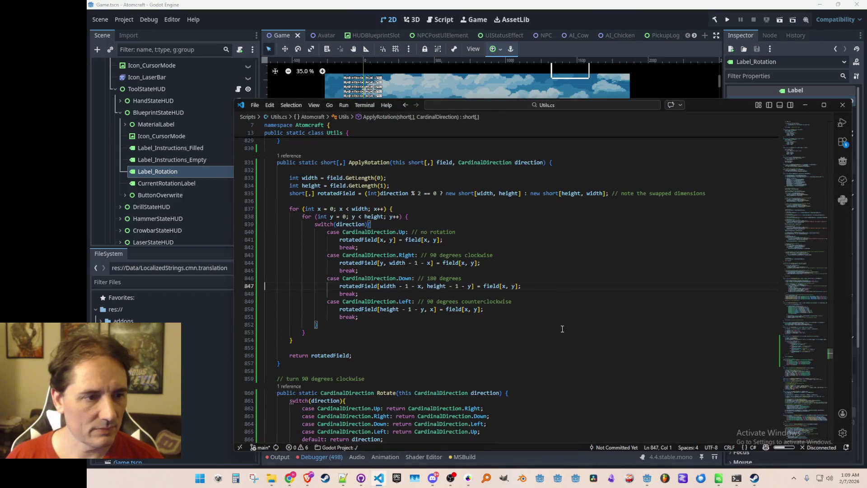
{"action": "scroll", "coordinate": [591, 318], "scroll_direction": "up", "scroll_amount": 1}
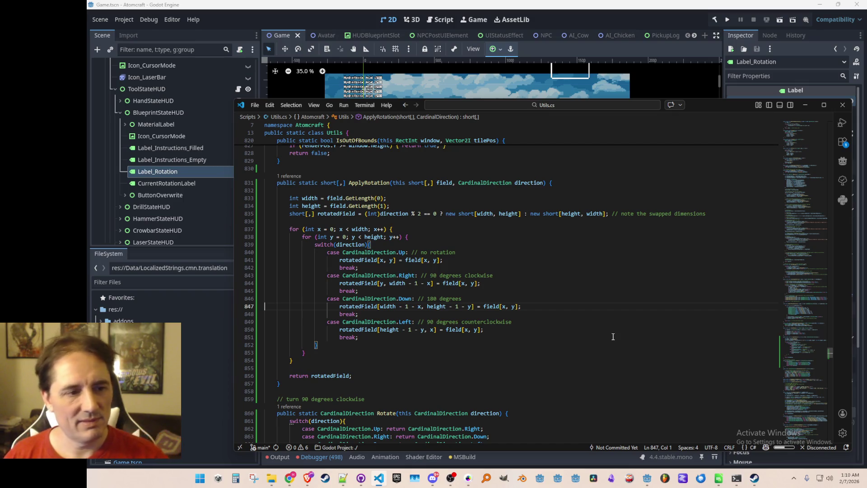
Step: Swap the case assignments so Right writes [height-1-y, x] and Left writes [y, width-1-x]
{"action": "key", "text": "Down"}
{"action": "key", "text": "Down"}
{"action": "key", "text": "Down"}
{"action": "key", "text": "shift+Down"}
{"action": "key", "text": "ctrl+x"}
{"action": "key", "text": "Up"}
{"action": "key", "text": "Up"}
{"action": "key", "text": "Up"}
{"action": "key", "text": "ctrl+v"}
{"action": "key", "text": "shift+Down"}
{"action": "key", "text": "ctrl+x"}
{"action": "key", "text": "Down"}
{"action": "key", "text": "Down"}
{"action": "key", "text": "Down"}
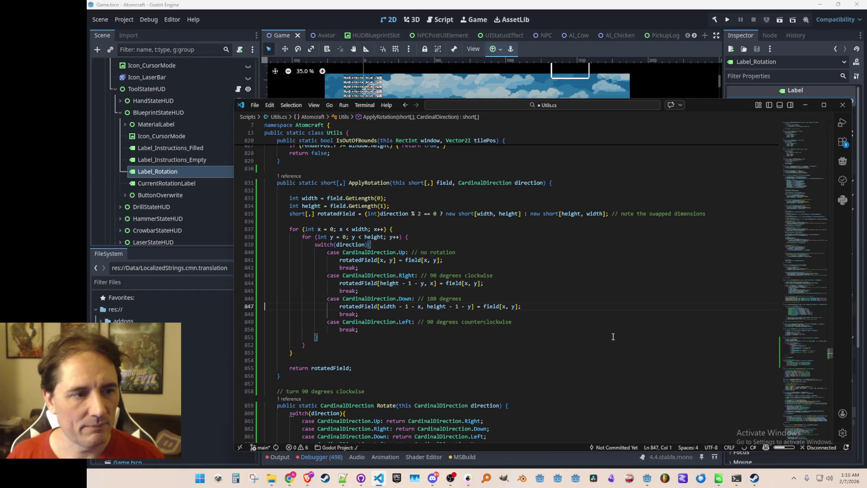
{"action": "key", "text": "ctrl+v"}
{"action": "key", "text": "Up"}
{"action": "key", "text": "Up"}
{"action": "key", "text": "Up"}
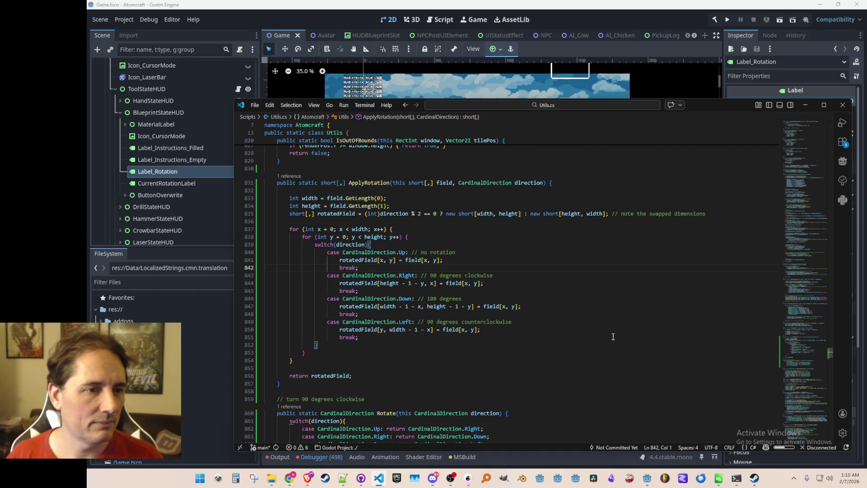
{"action": "right_click", "coordinate": [474, 182]}
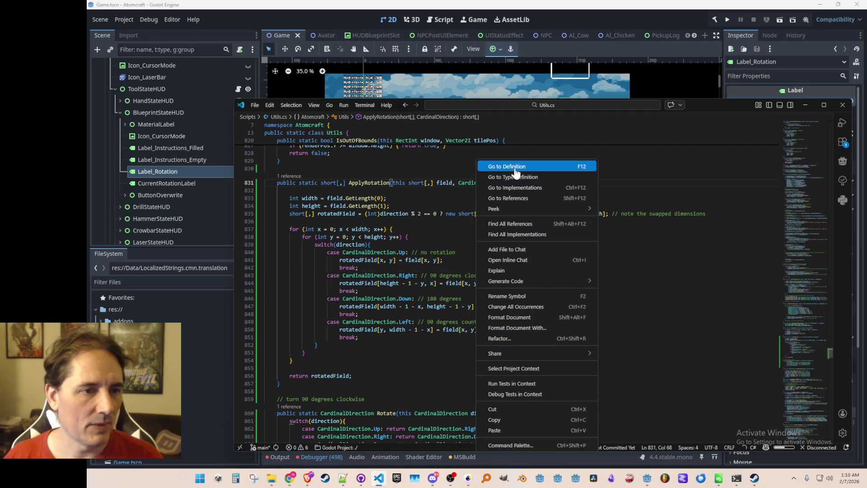
Step: In Enums.cs, move Right before Down so CardinalDirection reads Up, Right, Down, Left
{"action": "left_click", "coordinate": [519, 168]}
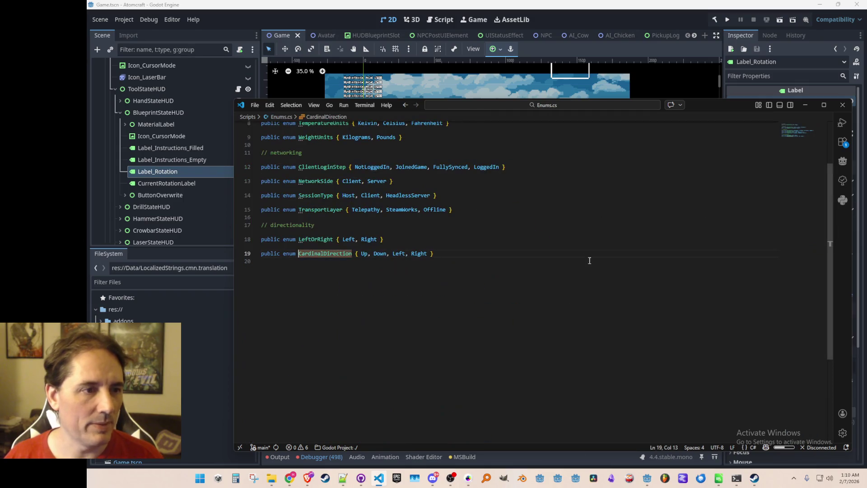
{"action": "left_click", "coordinate": [407, 254]}
{"action": "key", "text": "Right"}
{"action": "key", "text": "Right"}
{"action": "key", "text": "BackSpace"}
{"action": "key", "text": "BackSpace"}
{"action": "key", "text": "BackSpace"}
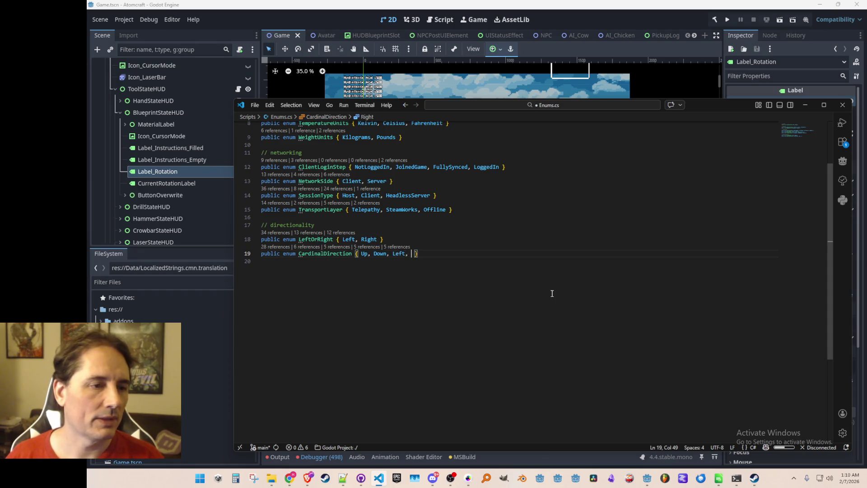
{"action": "key", "text": "Left"}
{"action": "key", "text": "Left"}
{"action": "key", "text": "Left"}
{"action": "key", "text": "Right"}
{"action": "key", "text": "Right"}
{"action": "type", "text": "Right,"}
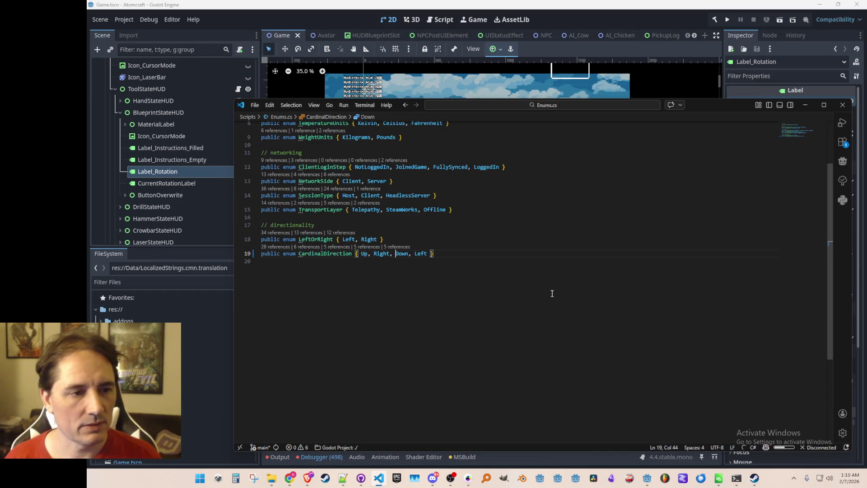
Step: Back in Utils.cs, check the Right case formula, then relaunch the game in Godot with F5
{"action": "key", "text": "alt+Left"}
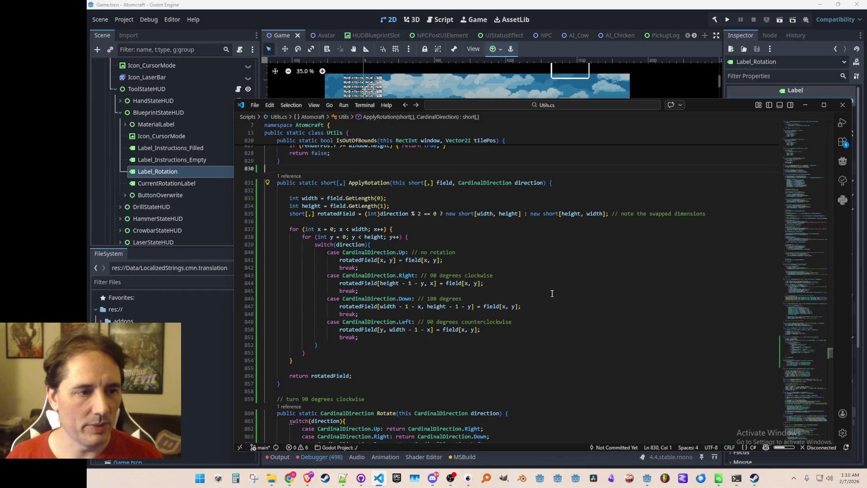
{"action": "left_click", "coordinate": [590, 278]}
{"action": "left_click", "coordinate": [703, 20]}
{"action": "key", "text": "F5"}
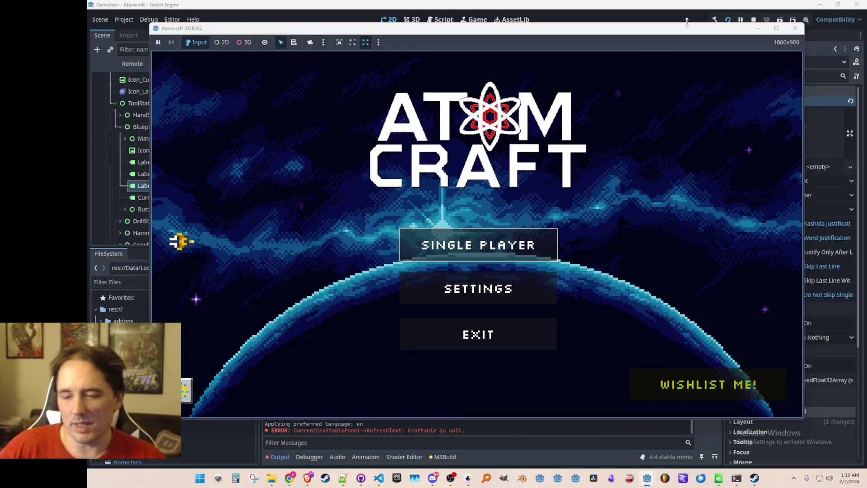
Step: Start a single-player game with the player profile and load a world
{"action": "left_click", "coordinate": [469, 232]}
{"action": "scroll", "coordinate": [468, 212], "scroll_direction": "down", "scroll_amount": 2}
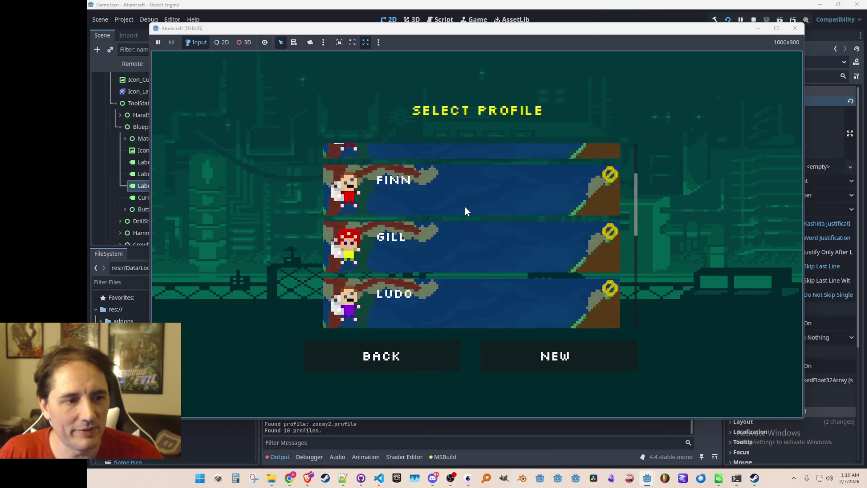
{"action": "left_click", "coordinate": [483, 298]}
{"action": "left_click", "coordinate": [483, 244]}
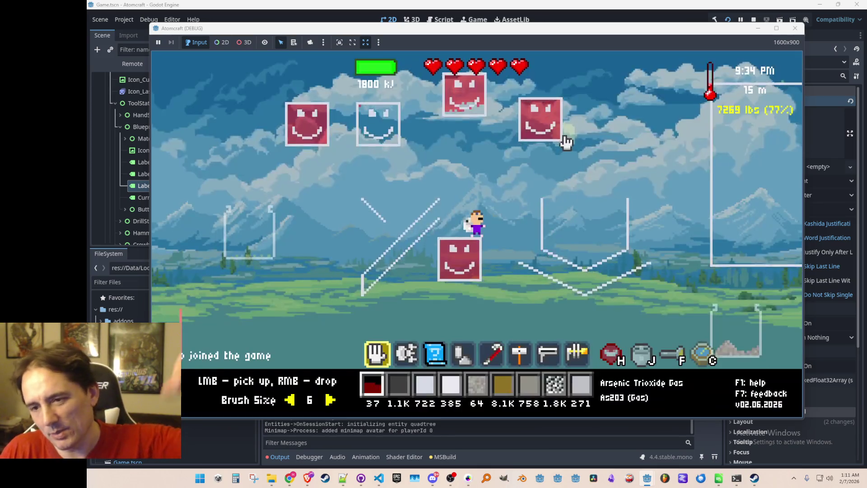
Step: Select blueprint slot 3 and rotate the Glass Bottle preview through its directions
{"action": "key", "text": "3"}
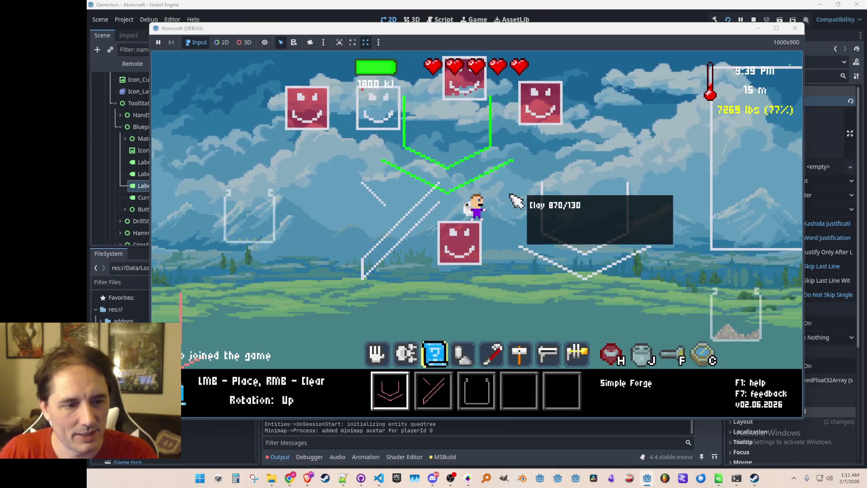
{"action": "scroll", "coordinate": [514, 200], "scroll_direction": "down", "scroll_amount": 1}
{"action": "key", "text": "r"}
{"action": "key", "text": "r"}
{"action": "key", "text": "r"}
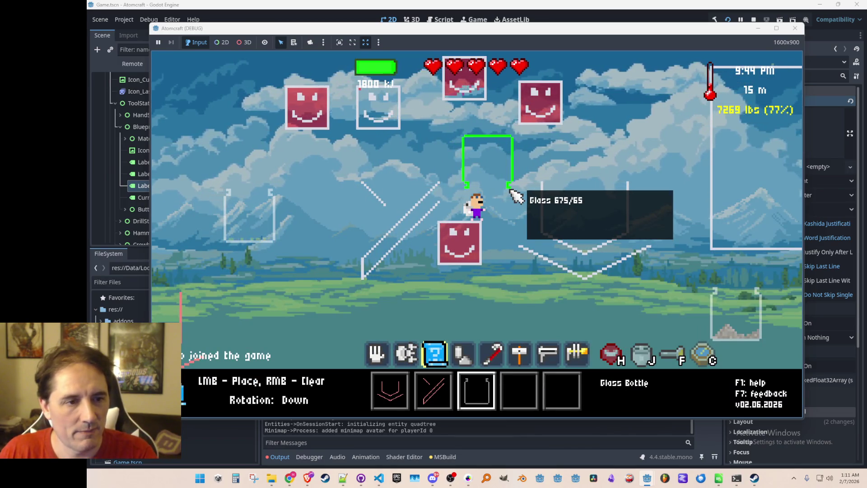
{"action": "key", "text": "r"}
{"action": "key", "text": "r"}
{"action": "key", "text": "r"}
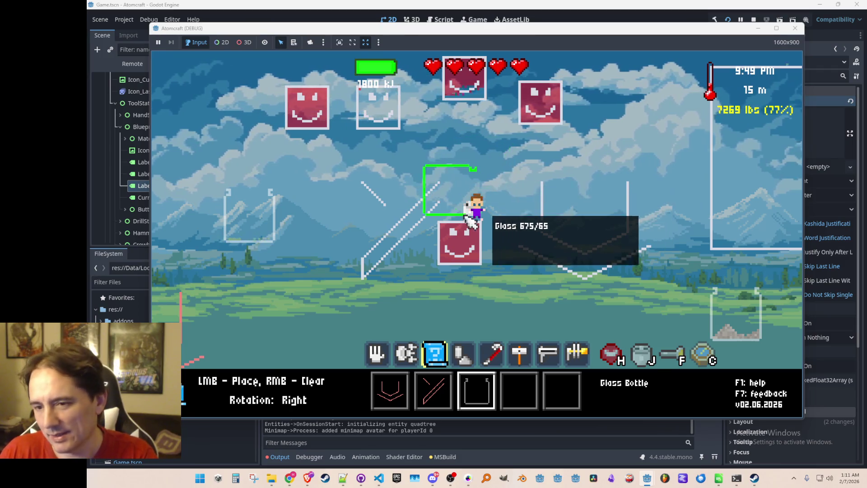
{"action": "key", "text": "shift+r"}
{"action": "key", "text": "shift+r"}
{"action": "key", "text": "r"}
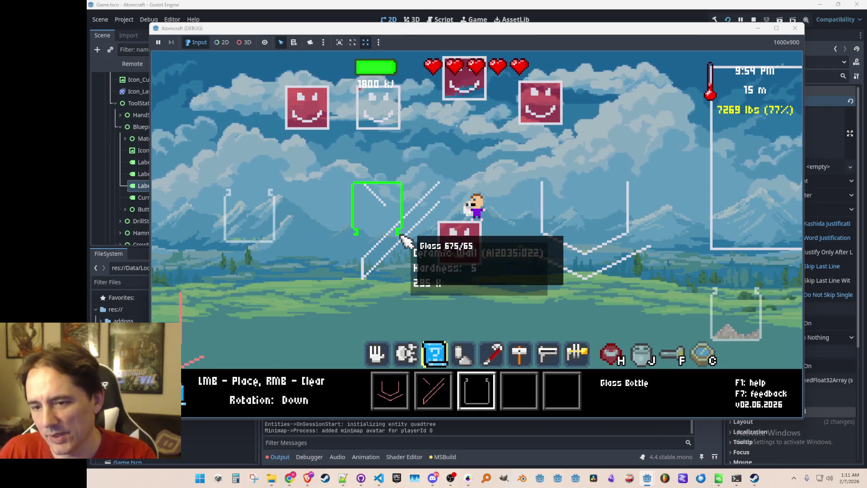
{"action": "key", "text": "r"}
{"action": "key", "text": "r"}
{"action": "key", "text": "r"}
{"action": "scroll", "coordinate": [394, 238], "scroll_direction": "down", "scroll_amount": 4}
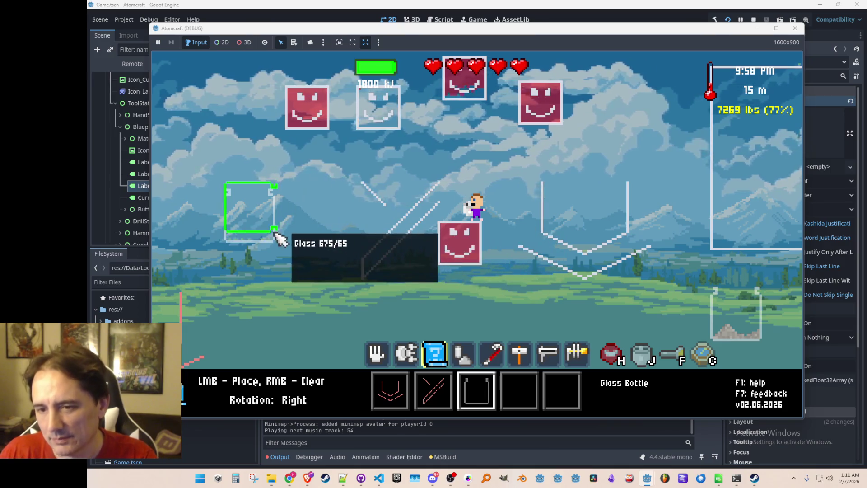
{"action": "scroll", "coordinate": [380, 218], "scroll_direction": "down", "scroll_amount": 5}
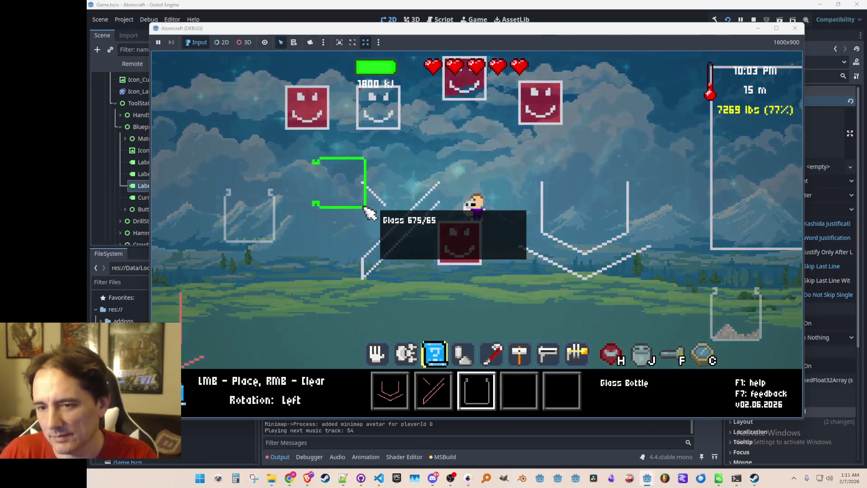
Step: Copy the smiley face block into the empty blueprint slot 4
{"action": "key", "text": "4"}
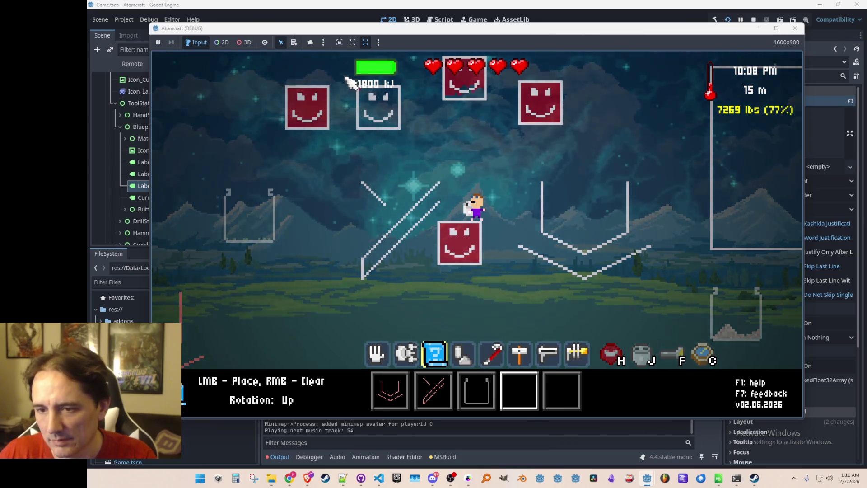
{"action": "left_click", "coordinate": [409, 137]}
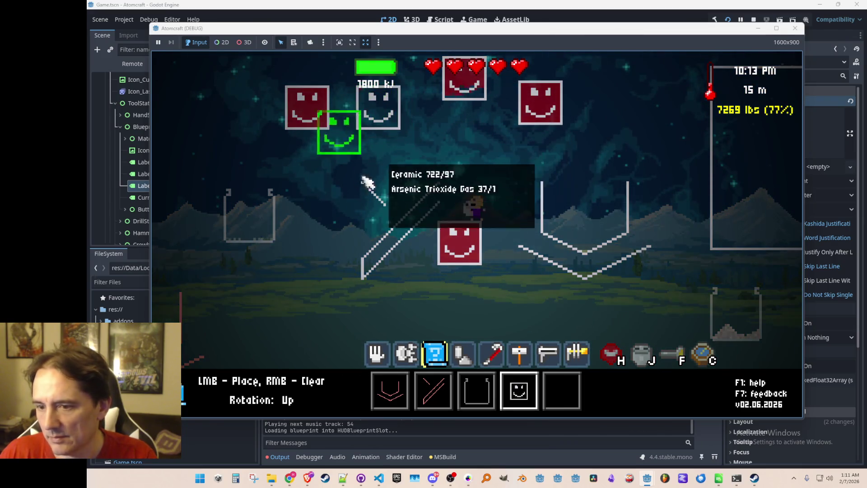
{"action": "scroll", "coordinate": [343, 229], "scroll_direction": "down", "scroll_amount": 2}
{"action": "scroll", "coordinate": [339, 226], "scroll_direction": "up", "scroll_amount": 1}
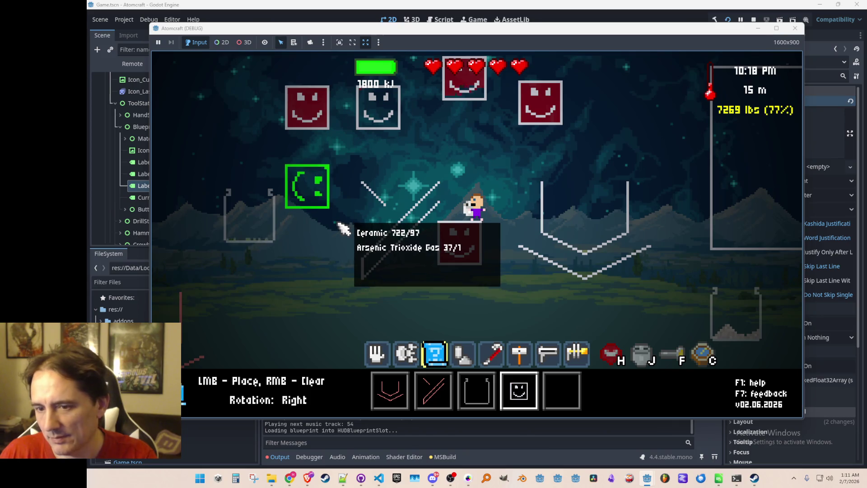
{"action": "scroll", "coordinate": [352, 217], "scroll_direction": "down", "scroll_amount": 1}
{"action": "scroll", "coordinate": [366, 218], "scroll_direction": "down", "scroll_amount": 6}
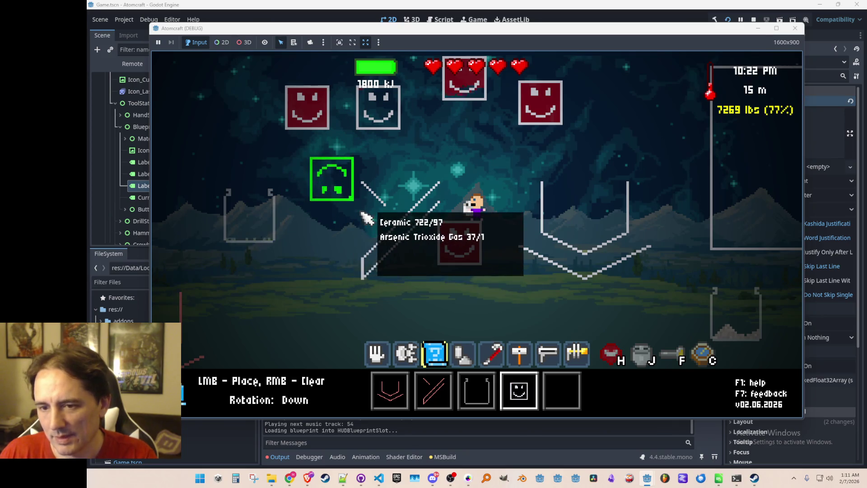
{"action": "scroll", "coordinate": [364, 226], "scroll_direction": "down", "scroll_amount": 1}
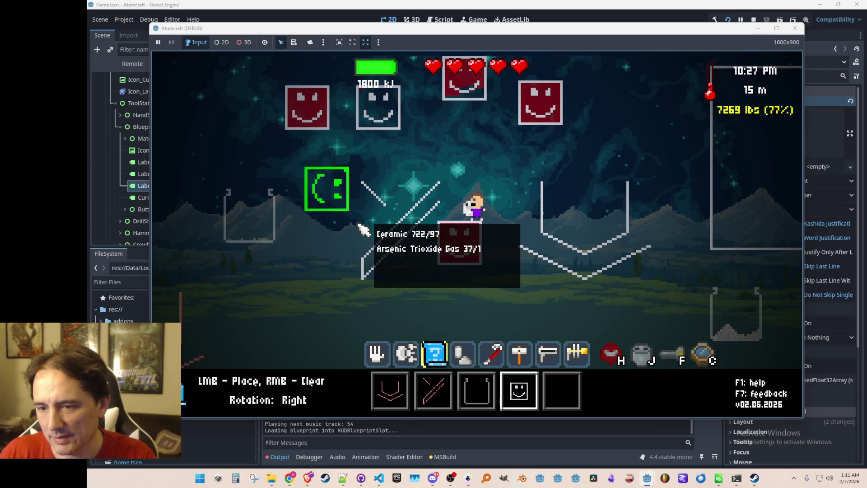
Step: Cycle through the saved blueprints (Simple Forge, diagonal line, Glass Bottle, smiley face) to compare previews
{"action": "key", "text": "3"}
{"action": "key", "text": "2"}
{"action": "key", "text": "3"}
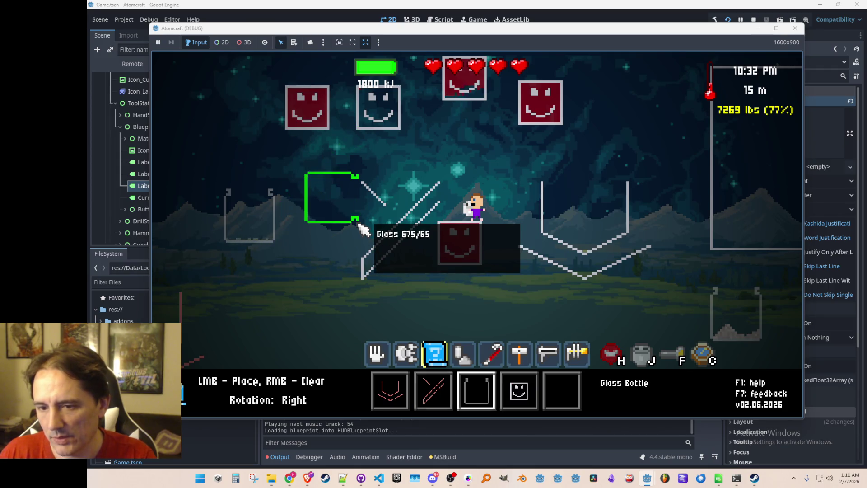
{"action": "key", "text": "4"}
{"action": "key", "text": "2"}
{"action": "key", "text": "1"}
{"action": "key", "text": "2"}
{"action": "key", "text": "3"}
{"action": "key", "text": "4"}
{"action": "scroll", "coordinate": [363, 229], "scroll_direction": "down", "scroll_amount": 1}
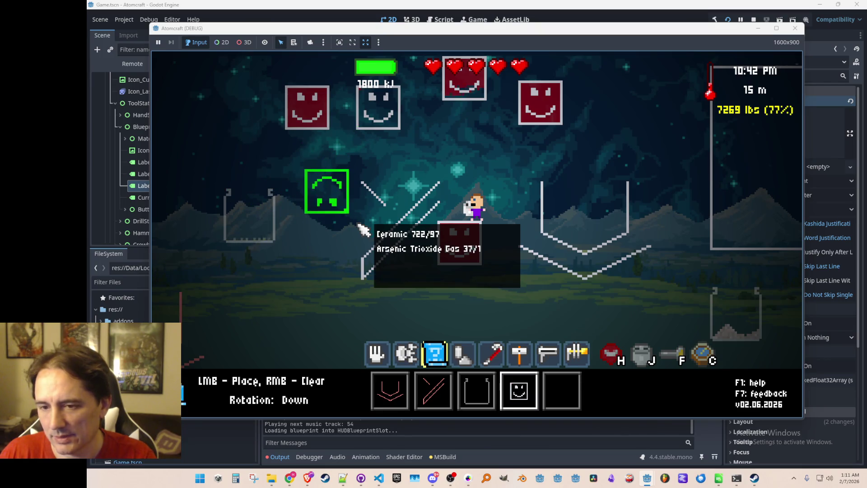
{"action": "key", "text": "3"}
{"action": "key", "text": "2"}
{"action": "key", "text": "3"}
{"action": "scroll", "coordinate": [364, 230], "scroll_direction": "down", "scroll_amount": 2}
{"action": "key", "text": "2"}
{"action": "key", "text": "1"}
{"action": "key", "text": "2"}
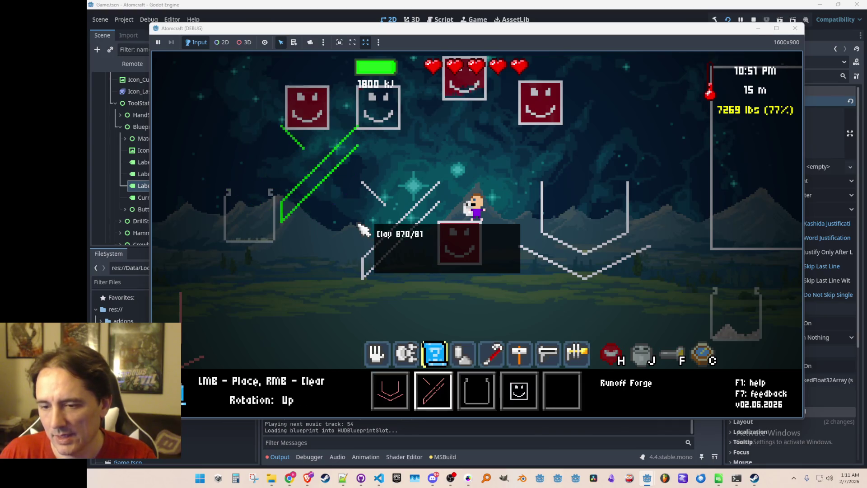
{"action": "key", "text": "3"}
{"action": "key", "text": "4"}
{"action": "key", "text": "3"}
{"action": "key", "text": "1"}
{"action": "key", "text": "3"}
{"action": "key", "text": "4"}
{"action": "key", "text": "3"}
{"action": "key", "text": "2"}
{"action": "key", "text": "1"}
{"action": "key", "text": "3"}
{"action": "key", "text": "5"}
{"action": "key", "text": "3"}
{"action": "key", "text": "1"}
{"action": "key", "text": "4"}
{"action": "key", "text": "3"}
{"action": "key", "text": "4"}
{"action": "key", "text": "3"}
{"action": "key", "text": "2"}
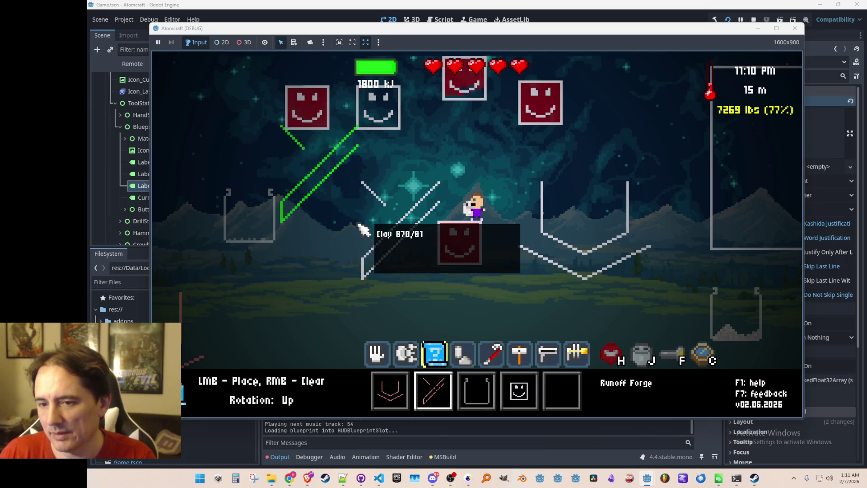
{"action": "key", "text": "3"}
{"action": "key", "text": "4"}
{"action": "key", "text": "3"}
{"action": "key", "text": "2"}
{"action": "key", "text": "1"}
{"action": "key", "text": "2"}
{"action": "key", "text": "3"}
{"action": "key", "text": "4"}
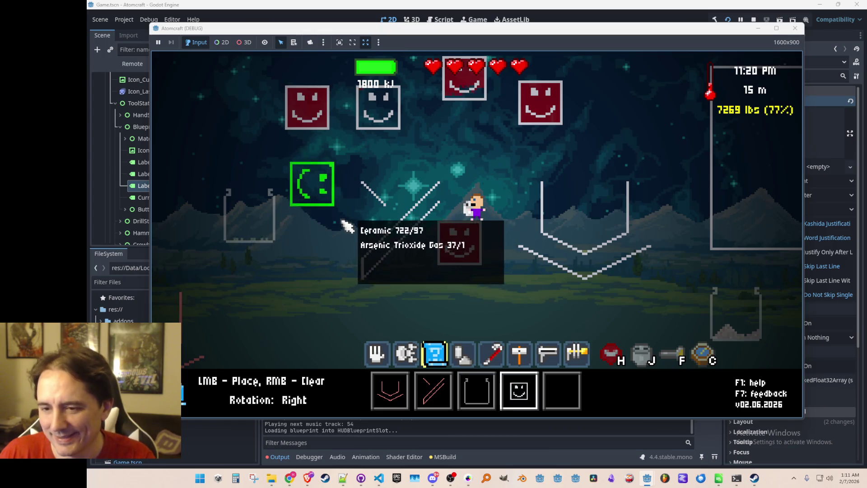
{"action": "key", "text": "3"}
{"action": "key", "text": "2"}
{"action": "key", "text": "1"}
{"action": "key", "text": "3"}
{"action": "key", "text": "4"}
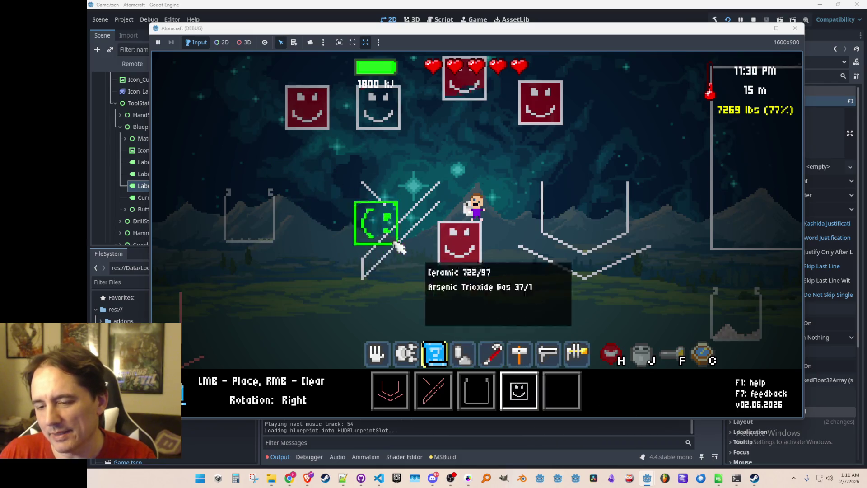
{"action": "key", "text": "3"}
{"action": "key", "text": "1"}
{"action": "key", "text": "3"}
{"action": "key", "text": "4"}
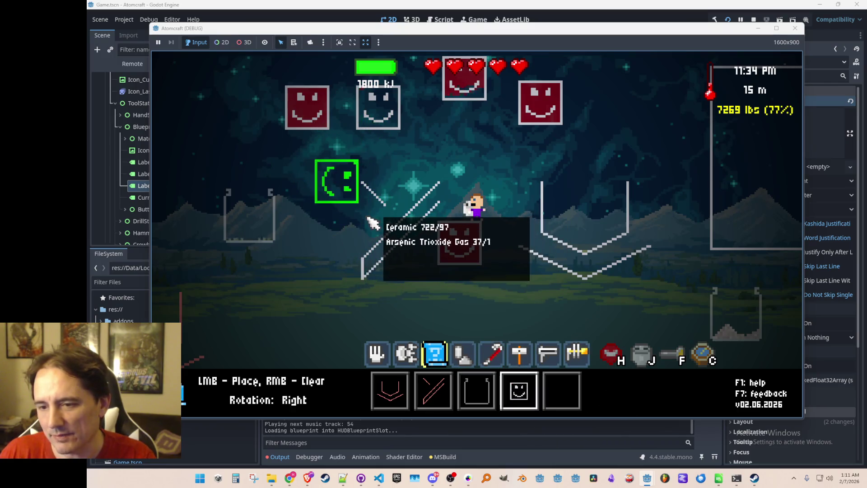
Step: Rotate the smiley face preview through all four directions, then move the music video window aside
{"action": "key", "text": "r"}
{"action": "key", "text": "r"}
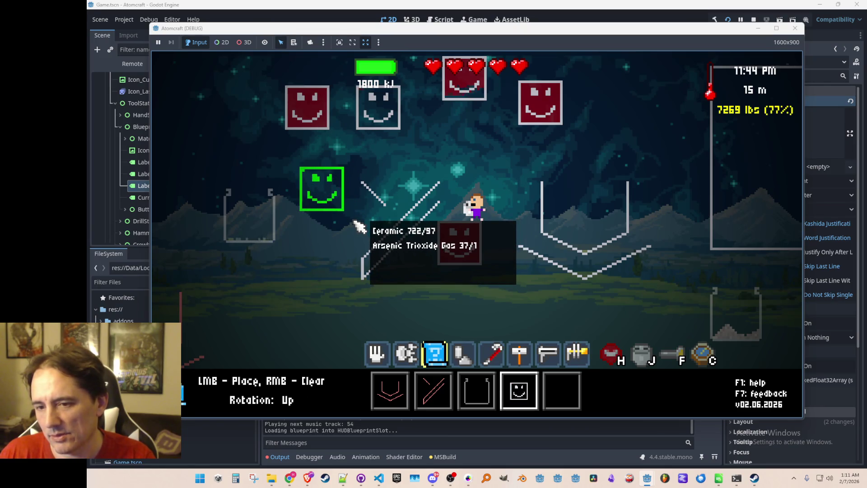
{"action": "key", "text": "r"}
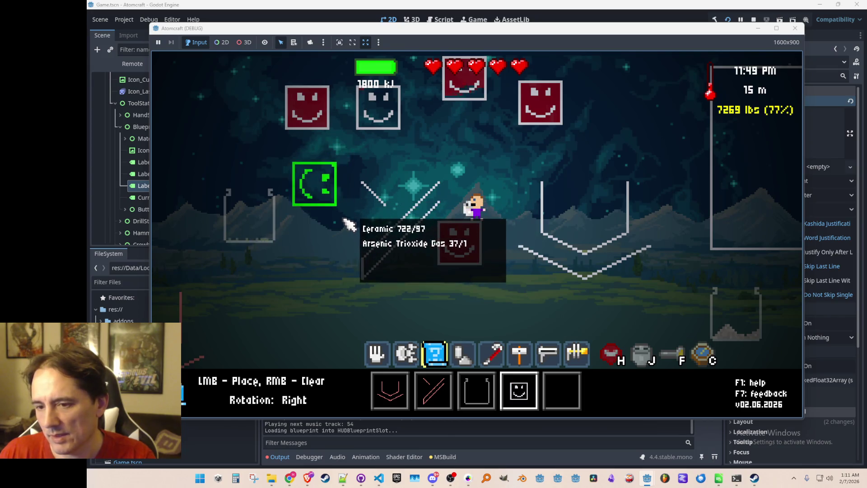
{"action": "key", "text": "2"}
{"action": "key", "text": "1"}
{"action": "key", "text": "2"}
{"action": "key", "text": "3"}
{"action": "key", "text": "4"}
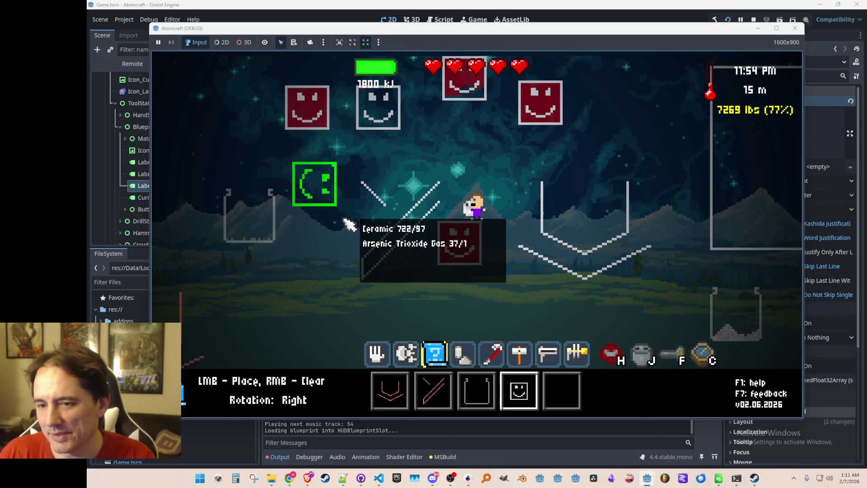
{"action": "key", "text": "r"}
{"action": "key", "text": "r"}
{"action": "key", "text": "r"}
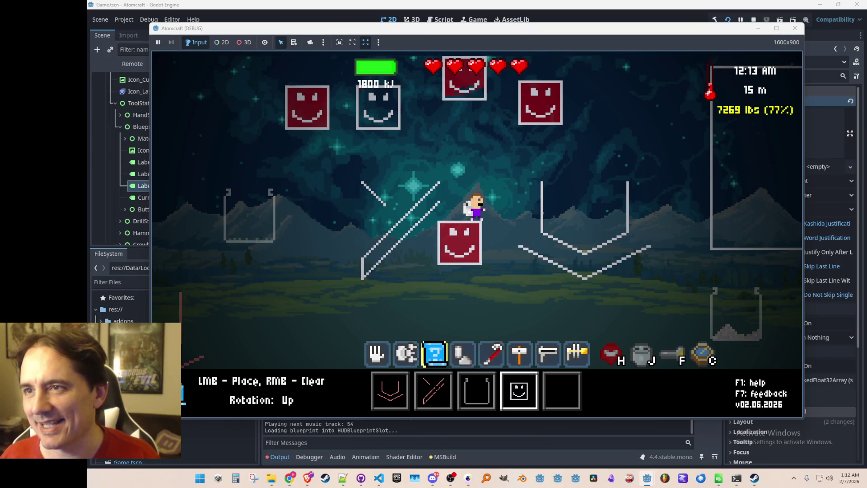
{"action": "key", "text": "alt+Tab"}
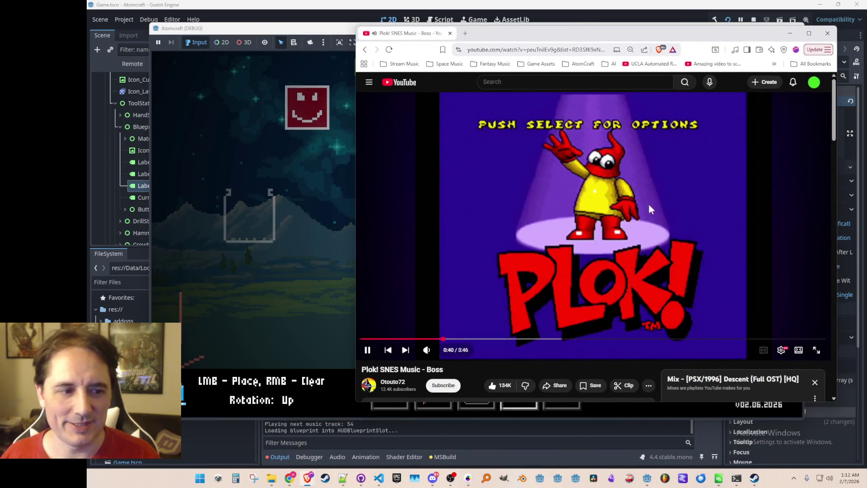
{"action": "mouse_move", "coordinate": [399, 37]}
{"action": "left_mouse_down"}
{"action": "mouse_move", "coordinate": [642, 64]}
{"action": "mouse_move", "coordinate": [866, 68]}
{"action": "left_mouse_up"}
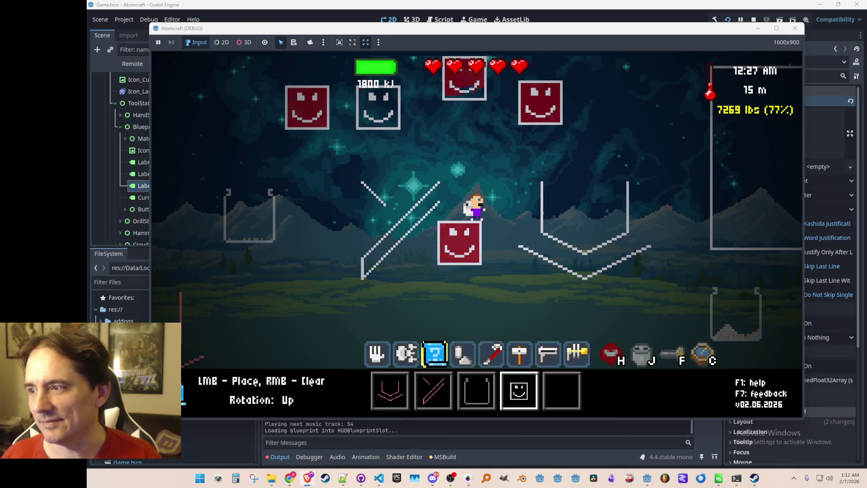
Step: Stop the Atomcraft test run, save the scene with Ctrl+S, and return to VS Code
{"action": "left_click", "coordinate": [754, 19]}
{"action": "scroll", "coordinate": [553, 189], "scroll_direction": "down", "scroll_amount": 1}
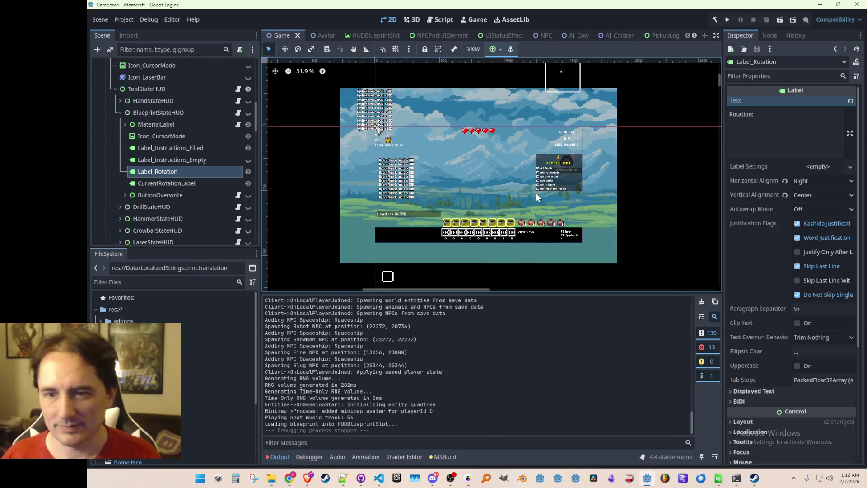
{"action": "key", "text": "ctrl+s"}
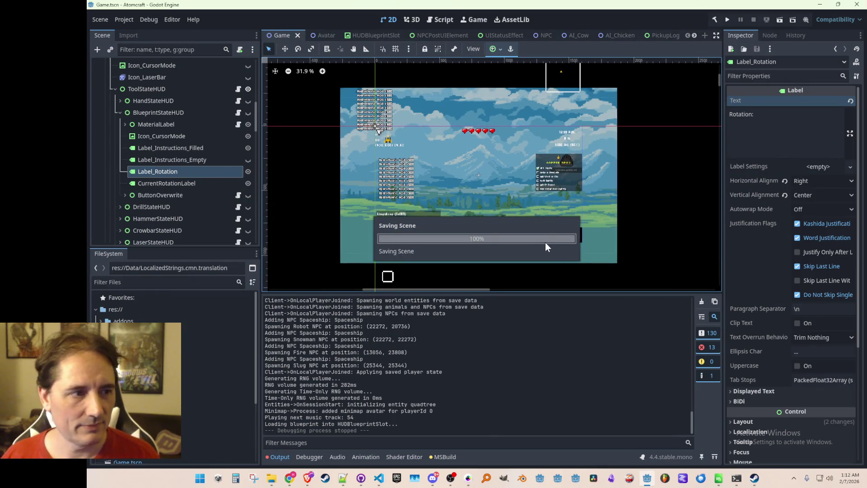
{"action": "left_click", "coordinate": [379, 477]}
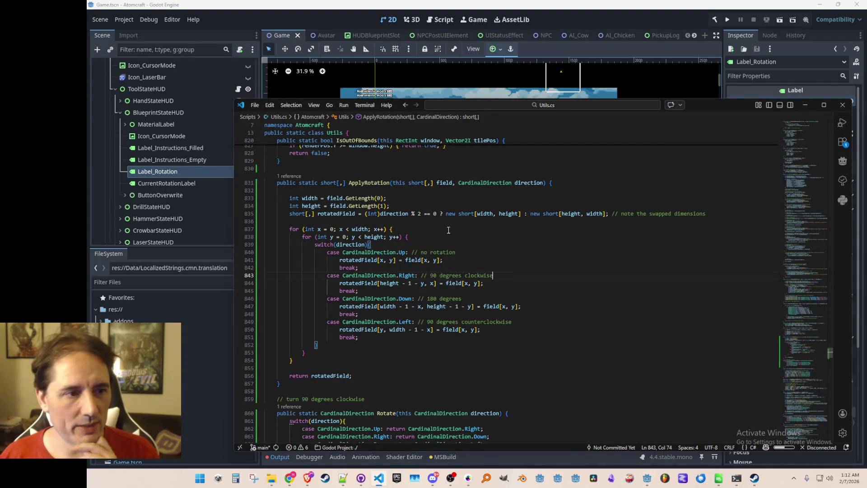
Step: Find where ApplyRotation is used and open its call in Gameplay.cs
{"action": "scroll", "coordinate": [447, 230], "scroll_direction": "up", "scroll_amount": 1}
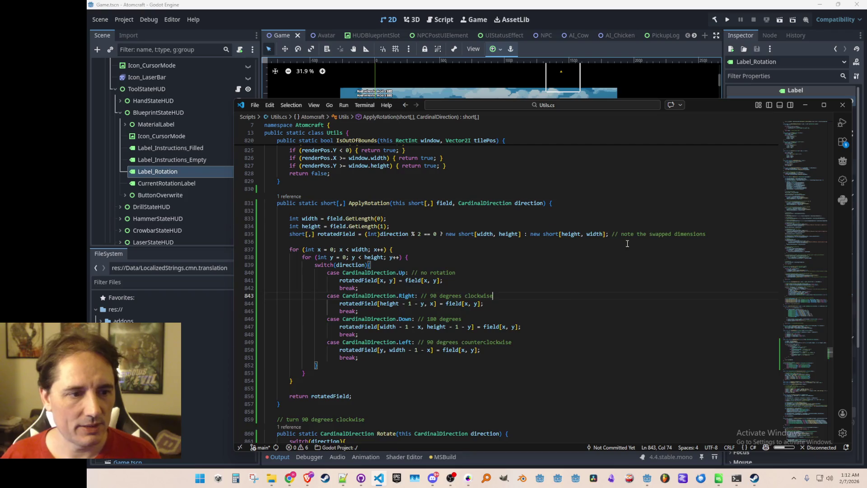
{"action": "left_click", "coordinate": [289, 197]}
{"action": "double_click", "coordinate": [571, 233]}
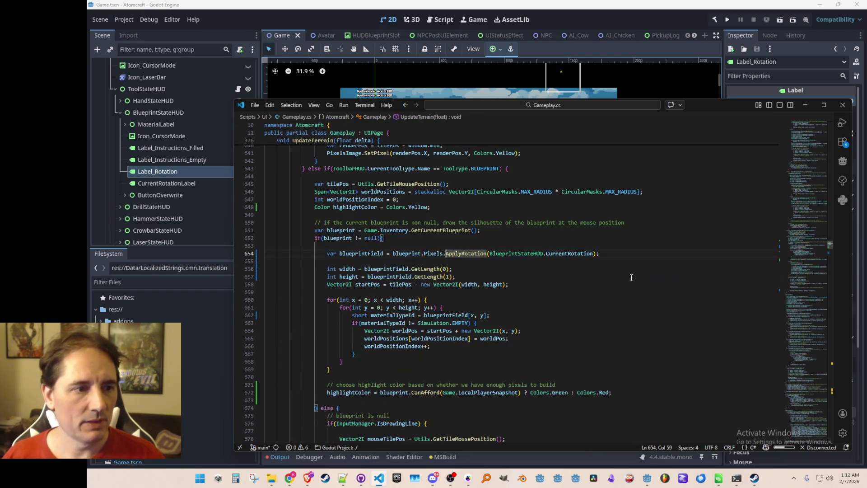
{"action": "key", "text": "Home"}
{"action": "key", "text": "Home"}
{"action": "key", "text": "shift+End"}
{"action": "key", "text": "ctrl+c"}
{"action": "key", "text": "Up"}
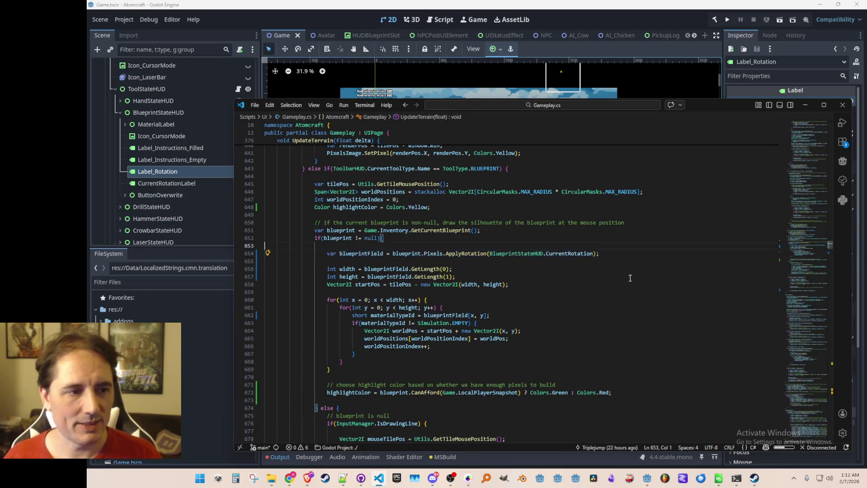
Step: Quick-open InputManager.cs and locate the Build call in the blueprint placement code
{"action": "key", "text": "ctrl+p"}
{"action": "type", "text": "Inputman"}
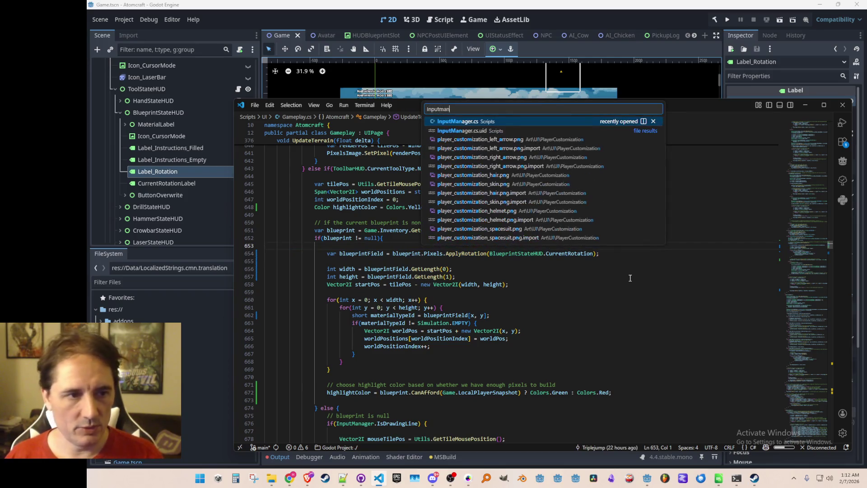
{"action": "key", "text": "Return"}
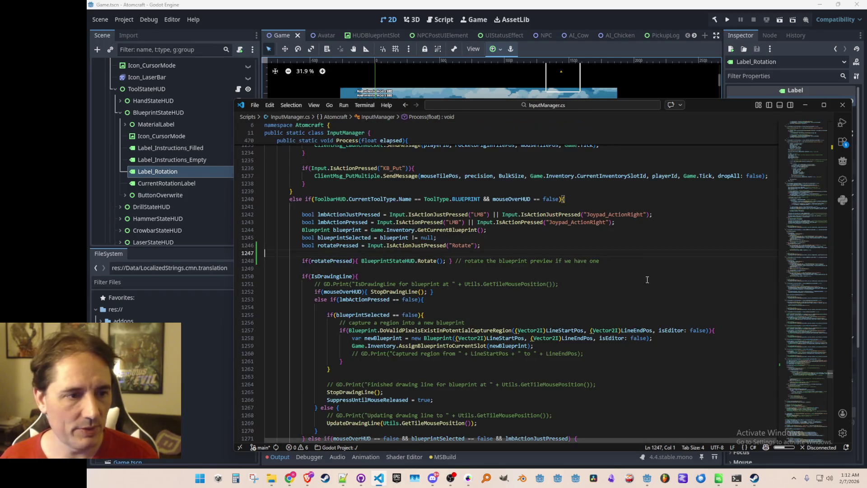
{"action": "scroll", "coordinate": [544, 277], "scroll_direction": "down", "scroll_amount": 2}
{"action": "scroll", "coordinate": [473, 236], "scroll_direction": "up", "scroll_amount": 1}
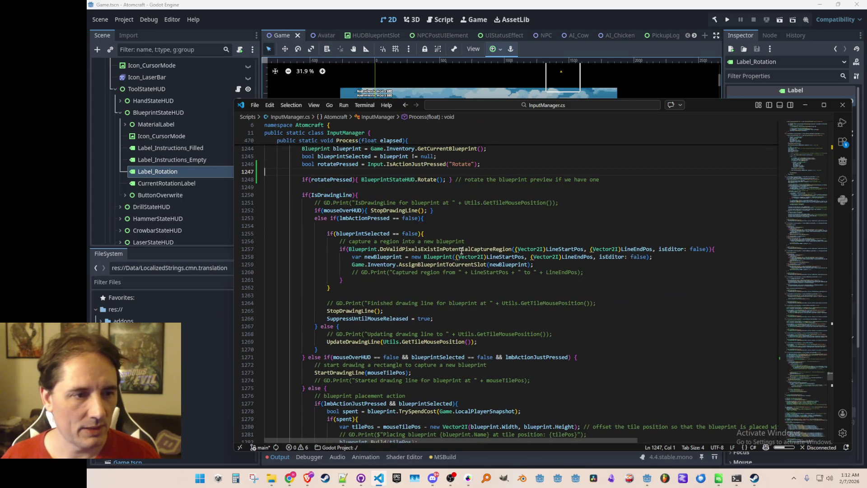
{"action": "left_click", "coordinate": [452, 267]}
{"action": "scroll", "coordinate": [454, 267], "scroll_direction": "down", "scroll_amount": 3}
{"action": "left_click", "coordinate": [643, 257]}
{"action": "scroll", "coordinate": [439, 284], "scroll_direction": "down", "scroll_amount": 3}
{"action": "scroll", "coordinate": [439, 283], "scroll_direction": "down", "scroll_amount": 3}
Step: Jump from the Build call to the Build(Vector2I tilePos, bool overwrite) definition in Blueprint.cs
{"action": "right_click", "coordinate": [378, 238]}
{"action": "left_click", "coordinate": [433, 167]}
{"action": "scroll", "coordinate": [613, 294], "scroll_direction": "down", "scroll_amount": 2}
{"action": "scroll", "coordinate": [610, 291], "scroll_direction": "down", "scroll_amount": 1}
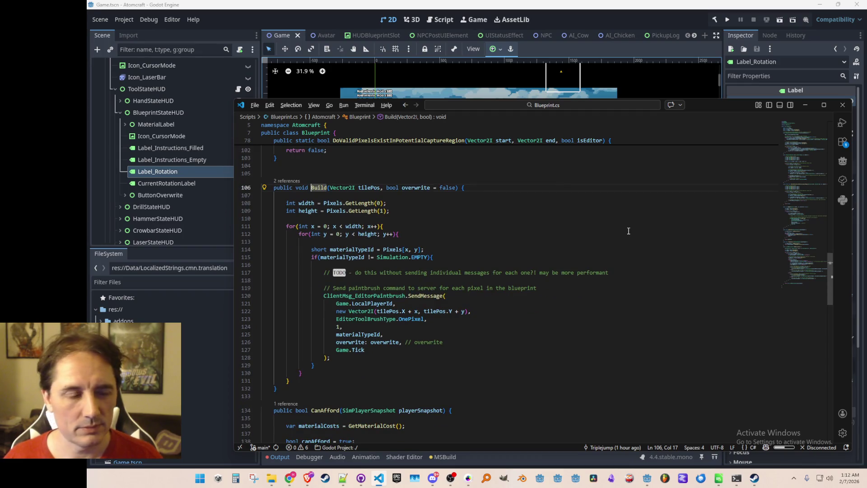
{"action": "key", "text": "alt+Left"}
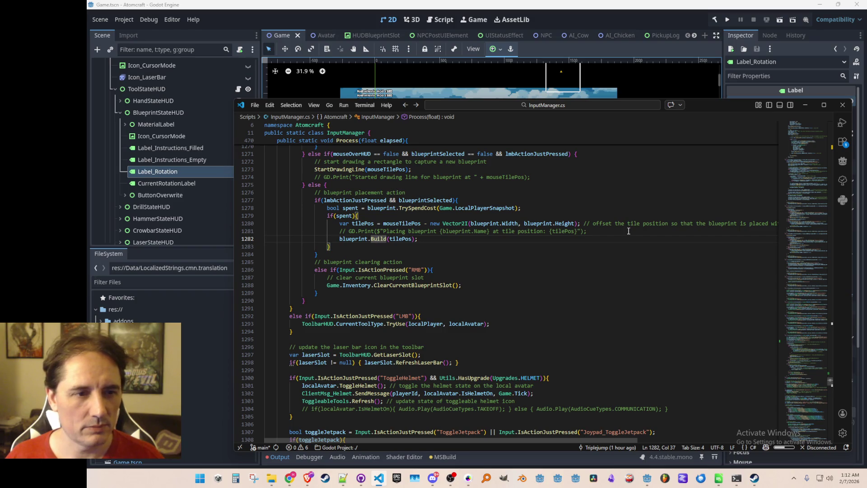
{"action": "key", "text": "F12"}
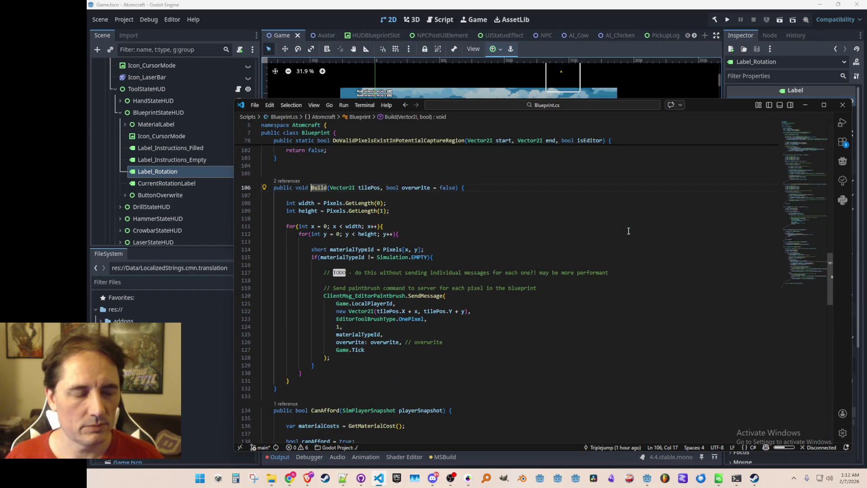
Step: Review Build's callers, then add a 'CardinalDirection direction' parameter to its signature
{"action": "left_click", "coordinate": [289, 181]}
{"action": "left_click", "coordinate": [540, 230]}
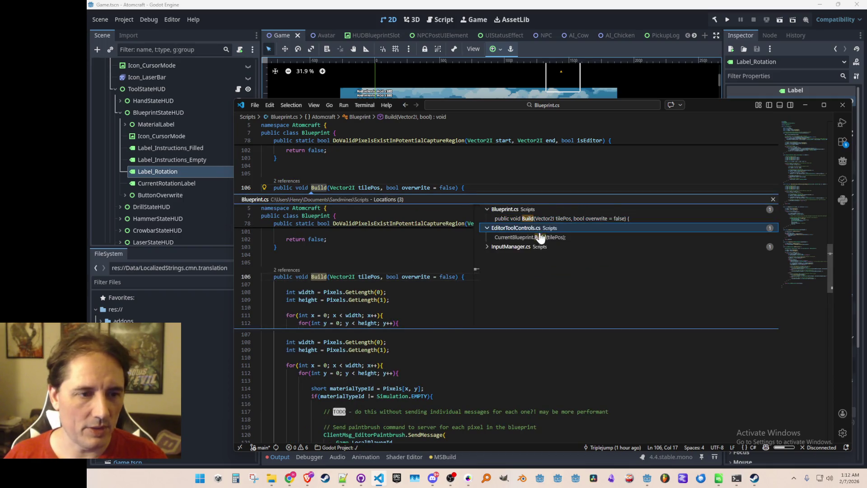
{"action": "key", "text": "Escape"}
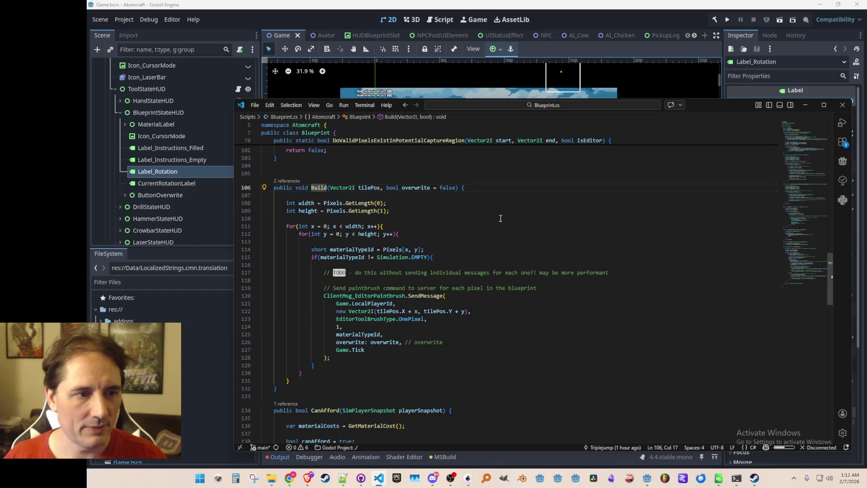
{"action": "left_click", "coordinate": [387, 188]}
{"action": "type", "text": "Card"}
{"action": "key", "text": "Tab"}
{"action": "type", "text": "direction,"}
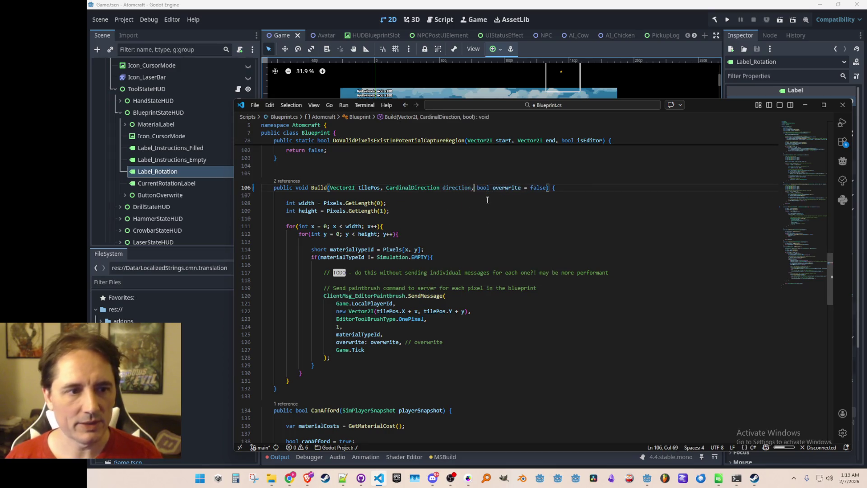
Step: Update the Build call in EditorToolControls.cs to pass CardinalDirection.Up
{"action": "key", "text": "Home"}
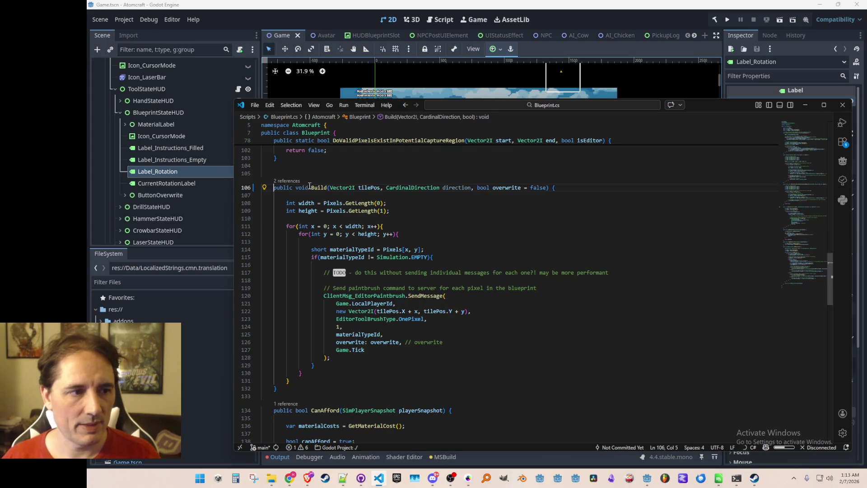
{"action": "left_click", "coordinate": [287, 181]}
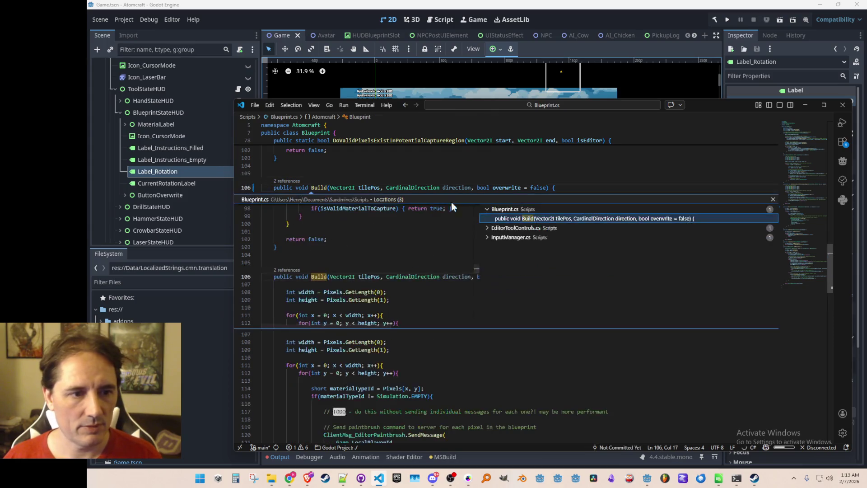
{"action": "left_click", "coordinate": [546, 230]}
{"action": "double_click", "coordinate": [541, 237]}
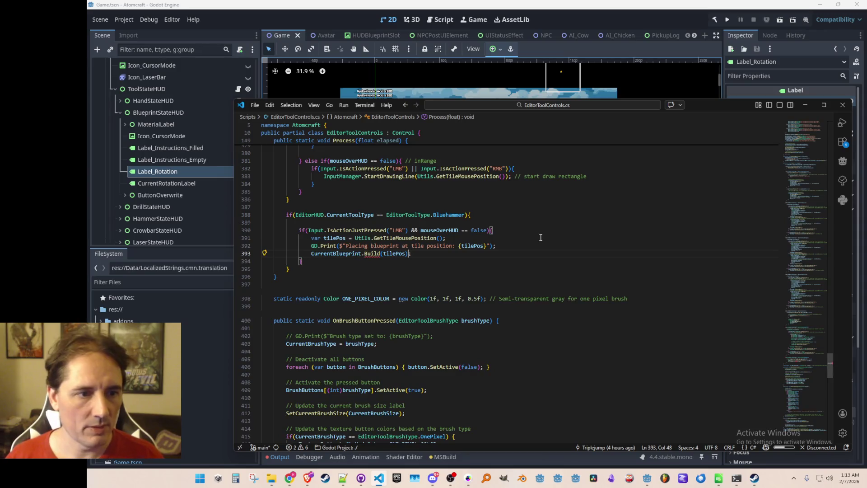
{"action": "key", "text": "Left"}
{"action": "key", "text": "Left"}
{"action": "type", "text": ", "}
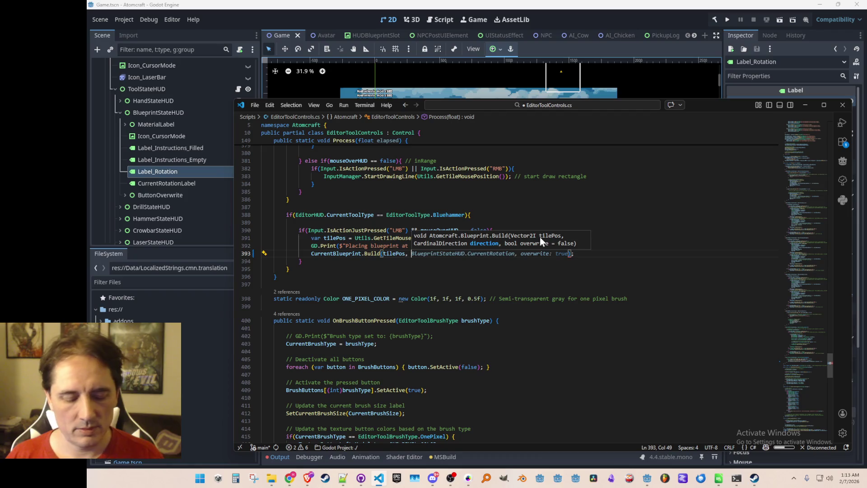
{"action": "type", "text": "CardinalDirection.Up"}
{"action": "key", "text": "Escape"}
{"action": "key", "text": "Up"}
{"action": "key", "text": "Home"}
{"action": "key", "text": "Home"}
{"action": "key", "text": "alt+Left"}
{"action": "key", "text": "alt+Left"}
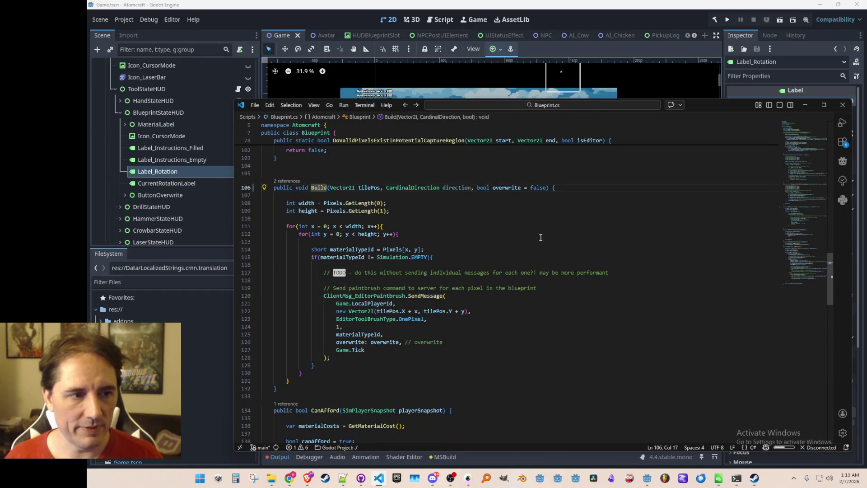
Step: Pass BlueprintStateHUD.CurrentRotation to the Build call in InputManager.cs, then go to Build's definition
{"action": "key", "text": "Left"}
{"action": "type", "text": ", B"}
{"action": "type", "text": "lueprintSt"}
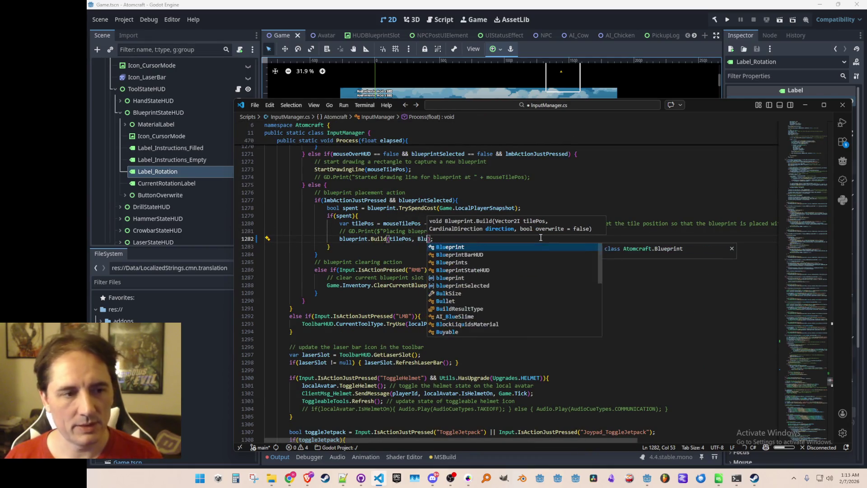
{"action": "key", "text": "Tab"}
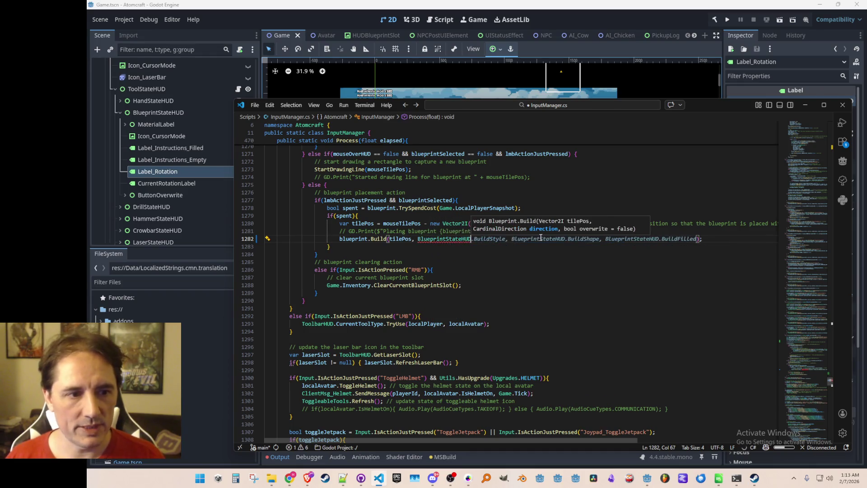
{"action": "type", "text": ".Cu"}
{"action": "key", "text": "Tab"}
{"action": "key", "text": "End"}
{"action": "key", "text": "Home"}
{"action": "key", "text": "ctrl+Right"}
{"action": "key", "text": "Right"}
{"action": "key", "text": "F12"}
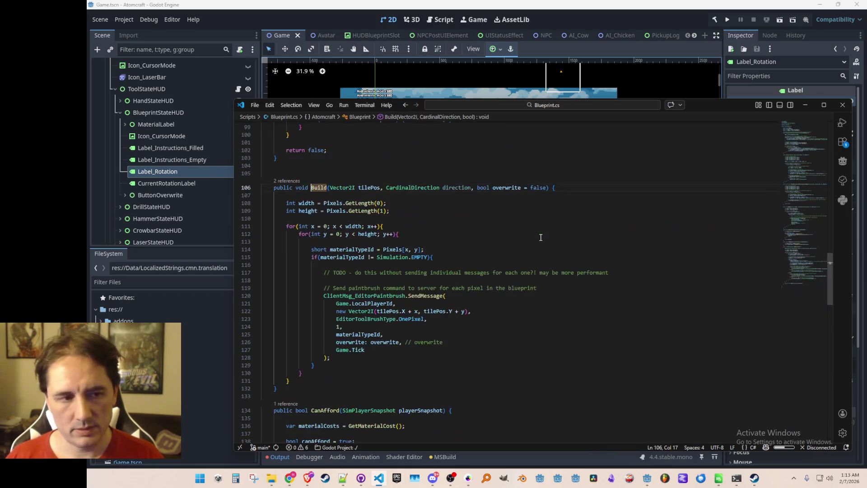
{"action": "left_click", "coordinate": [583, 204]}
Step: Paste the copied ApplyRotation line at the top of Build with correct indentation
{"action": "key", "text": "Up"}
{"action": "key", "text": "Return"}
{"action": "key", "text": "Return"}
{"action": "key", "text": "Up"}
{"action": "key", "text": "ctrl+v"}
{"action": "key", "text": "BackSpace"}
{"action": "key", "text": "Home"}
{"action": "key", "text": "shift+Tab"}
{"action": "key", "text": "shift+Tab"}
{"action": "key", "text": "shift+Tab"}
{"action": "key", "text": "ctrl+Right"}
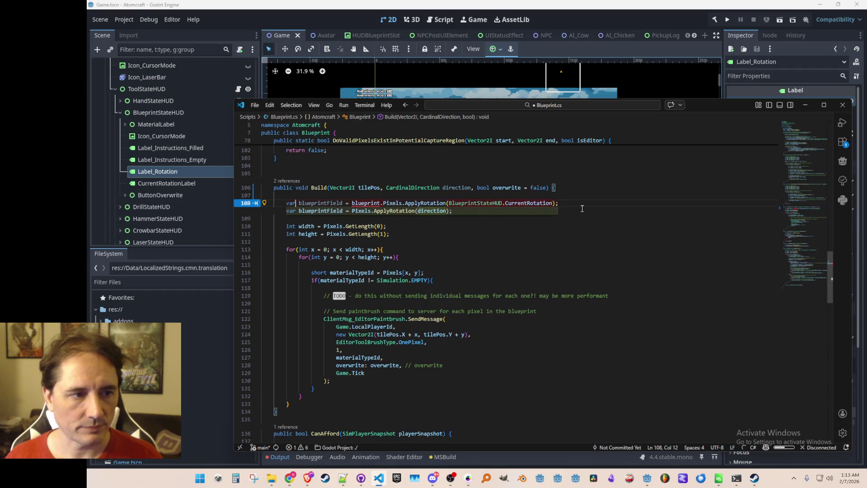
{"action": "key", "text": "Escape"}
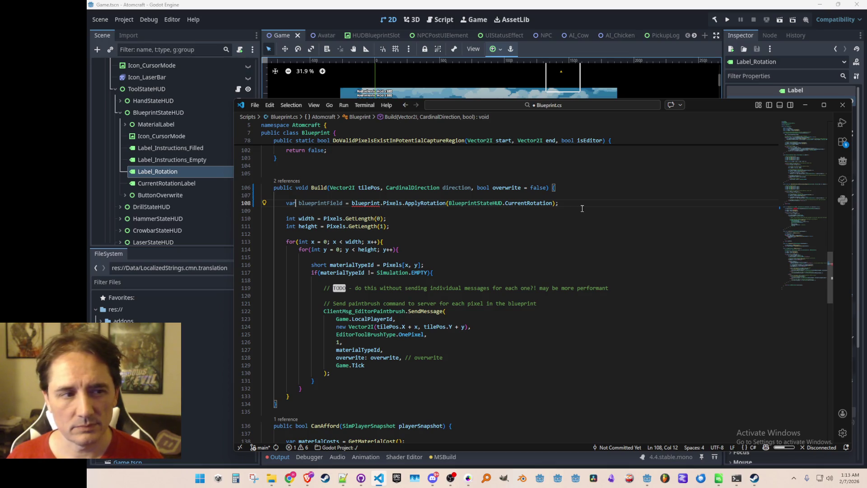
Step: Rename the variable to transformedField = Pixels.ApplyRotation(direction) and use it for sizes and tile lookups
{"action": "key", "text": "ctrl+Right"}
{"action": "key", "text": "ctrl+shift+Left"}
{"action": "type", "text": "r"}
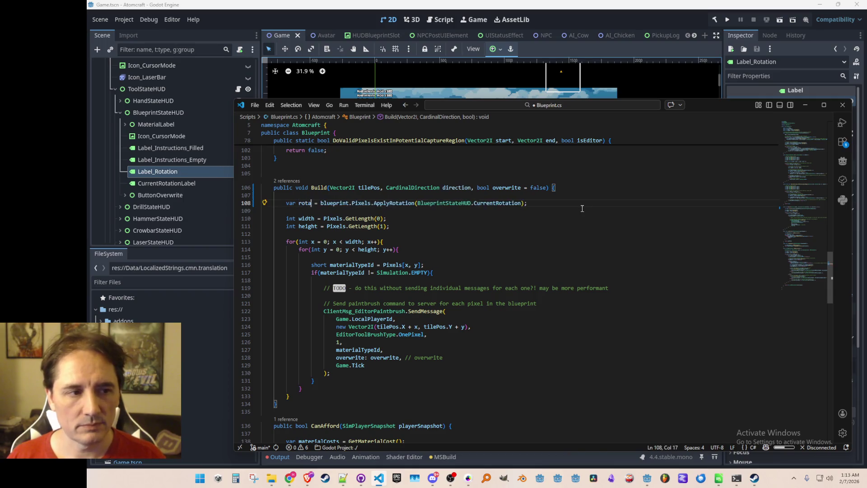
{"action": "key", "text": "BackSpace"}
{"action": "type", "text": "trans"}
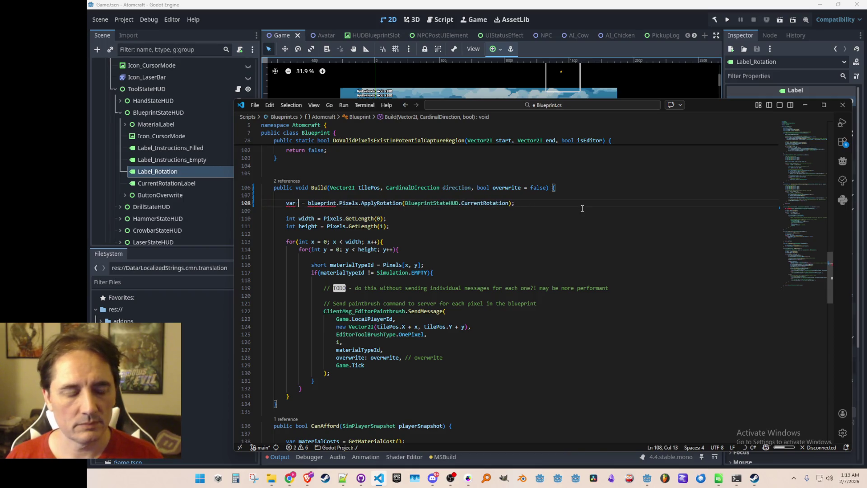
{"action": "type", "text": "formedField"}
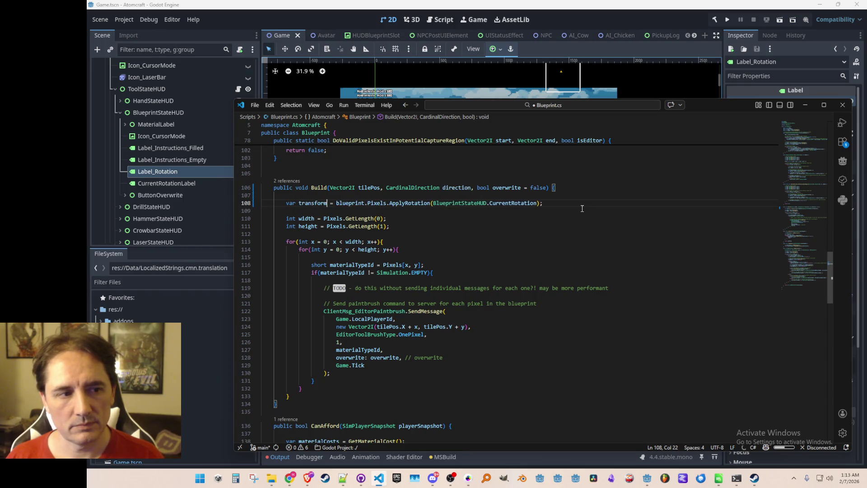
{"action": "key", "text": "ctrl+shift+Left"}
{"action": "key", "text": "BackSpace"}
{"action": "key", "text": "Delete"}
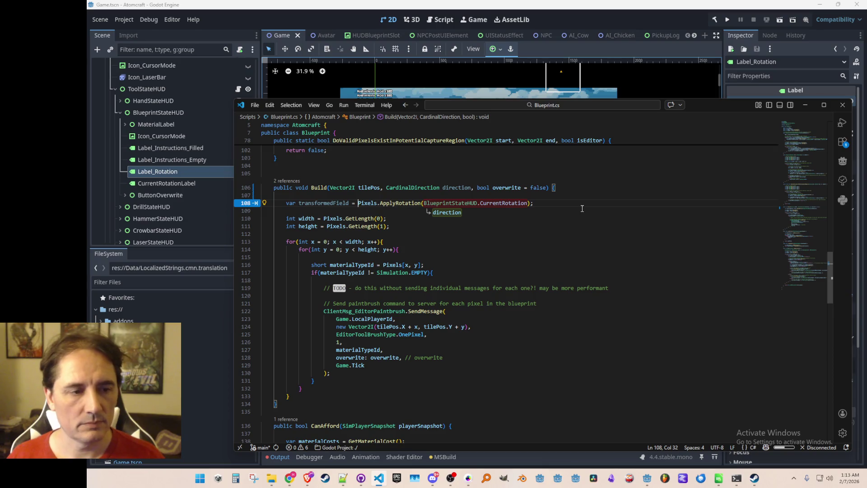
{"action": "key", "text": "Tab"}
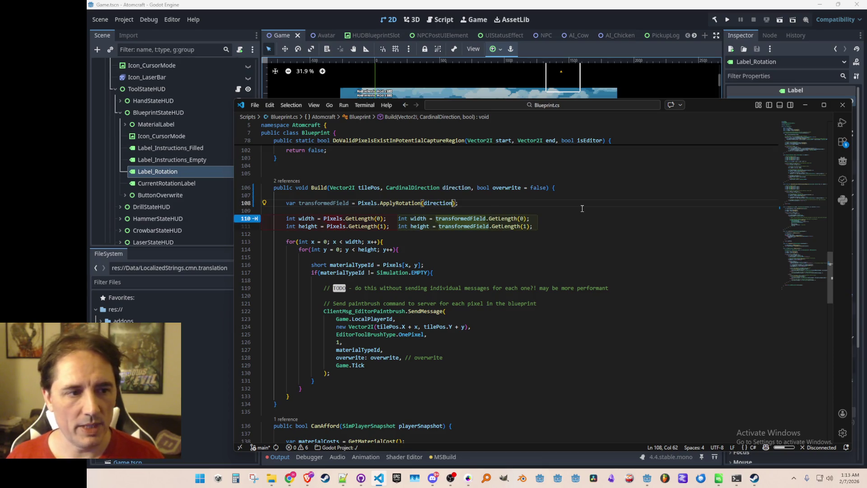
{"action": "key", "text": "Tab"}
{"action": "key", "text": "Tab"}
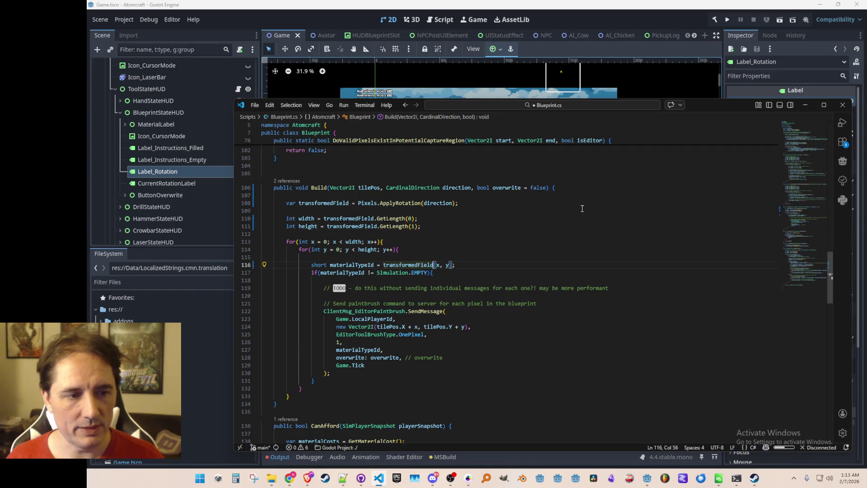
Step: Save Blueprint.cs and run the game in Godot
{"action": "key", "text": "Up"}
{"action": "key", "text": "ctrl+s"}
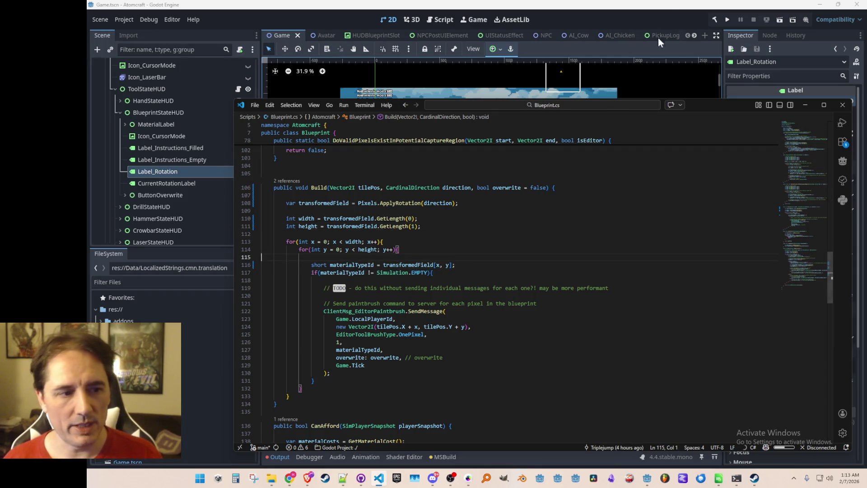
{"action": "left_click", "coordinate": [727, 19]}
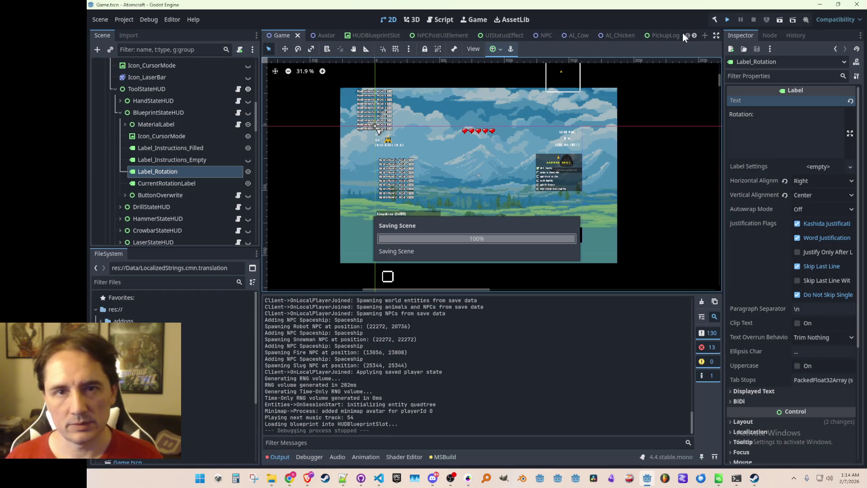
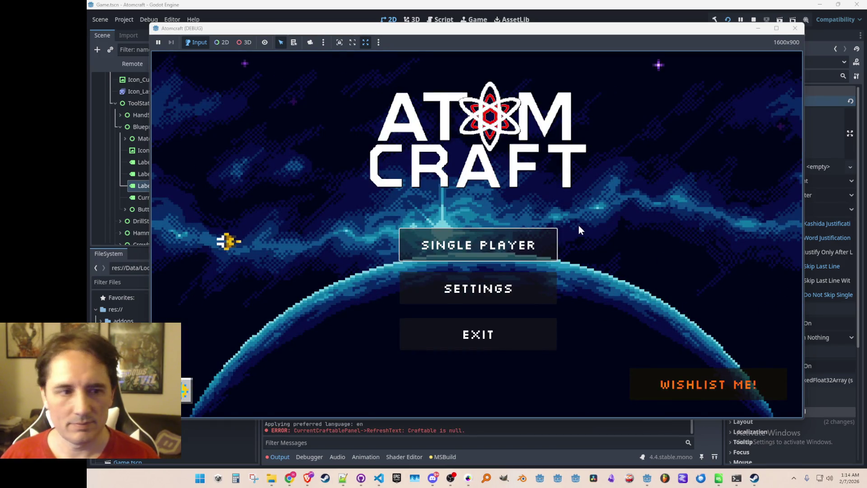
Step: Start a Single Player game, then pick a player profile and a world to load
{"action": "left_click", "coordinate": [540, 237]}
{"action": "scroll", "coordinate": [497, 248], "scroll_direction": "down", "scroll_amount": 3}
{"action": "left_click", "coordinate": [456, 256]}
{"action": "left_click", "coordinate": [465, 257]}
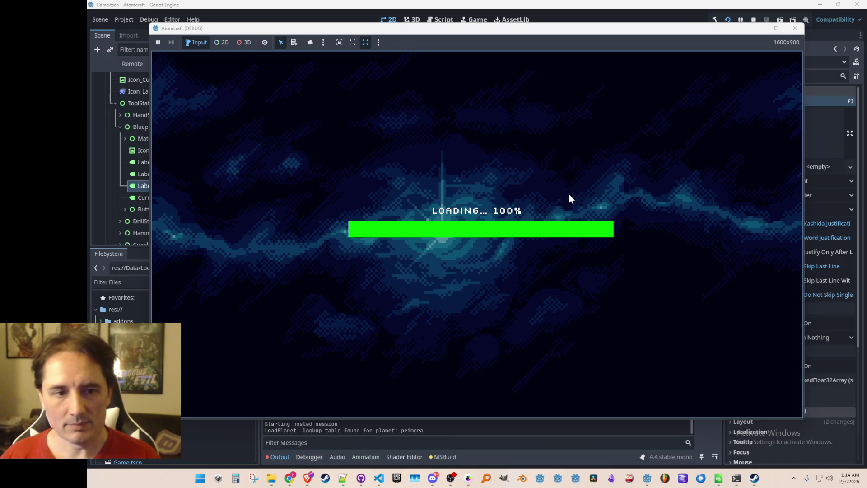
Step: Select the Glass Bottle blueprint and build two bottles, left of the red block and up right
{"action": "key", "text": "3"}
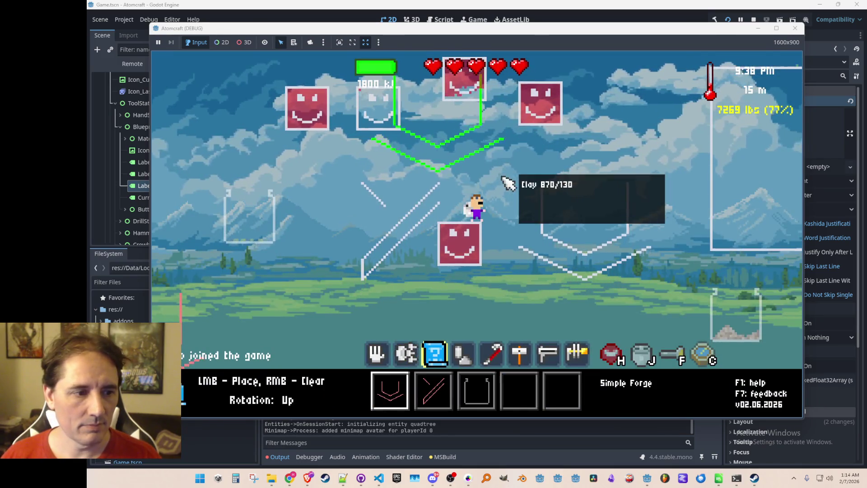
{"action": "key", "text": "r"}
{"action": "key", "text": "r"}
{"action": "scroll", "coordinate": [506, 222], "scroll_direction": "down", "scroll_amount": 1}
{"action": "scroll", "coordinate": [506, 222], "scroll_direction": "down", "scroll_amount": 1}
{"action": "key", "text": "r"}
{"action": "key", "text": "r"}
{"action": "key", "text": "r"}
{"action": "key", "text": "r"}
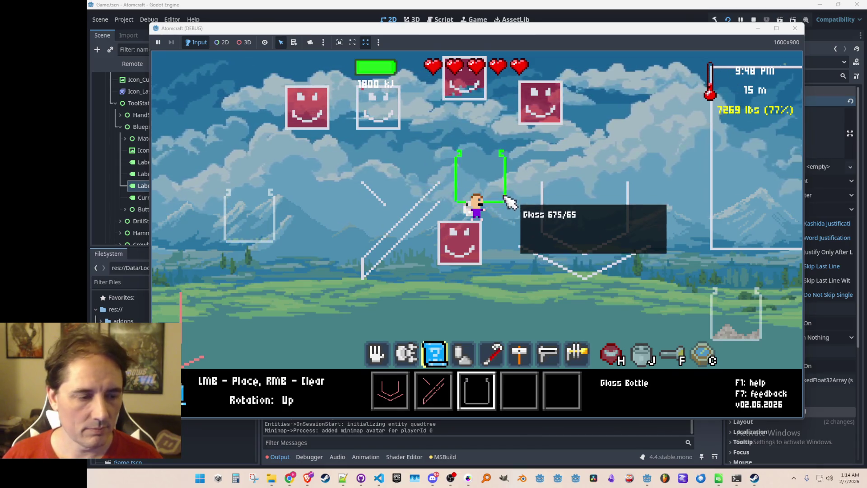
{"action": "key", "text": "r"}
{"action": "left_click", "coordinate": [357, 294]}
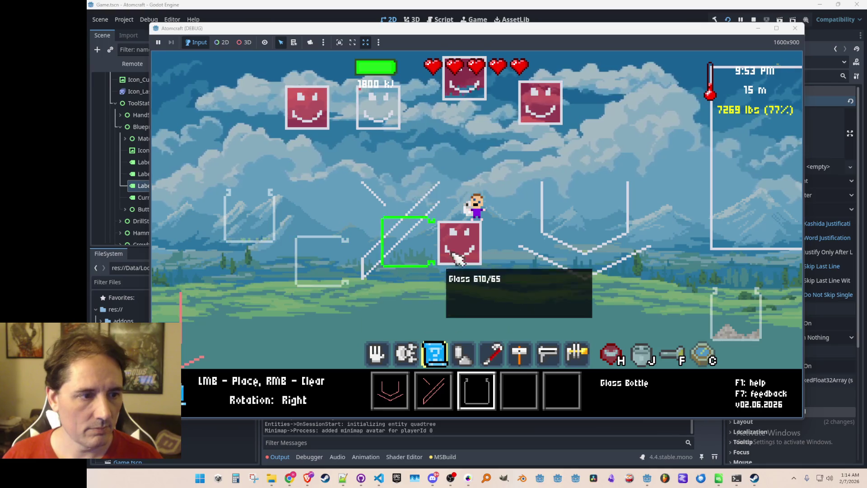
{"action": "key", "text": "r"}
{"action": "left_click", "coordinate": [653, 142]}
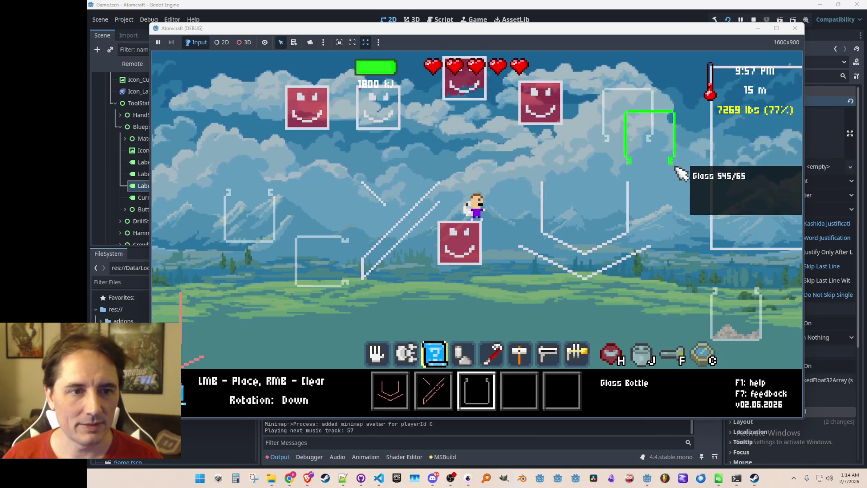
Step: Build four more rotated glass bottles, including one above the character and one beside the red block
{"action": "key", "text": "r"}
{"action": "left_click", "coordinate": [695, 199]}
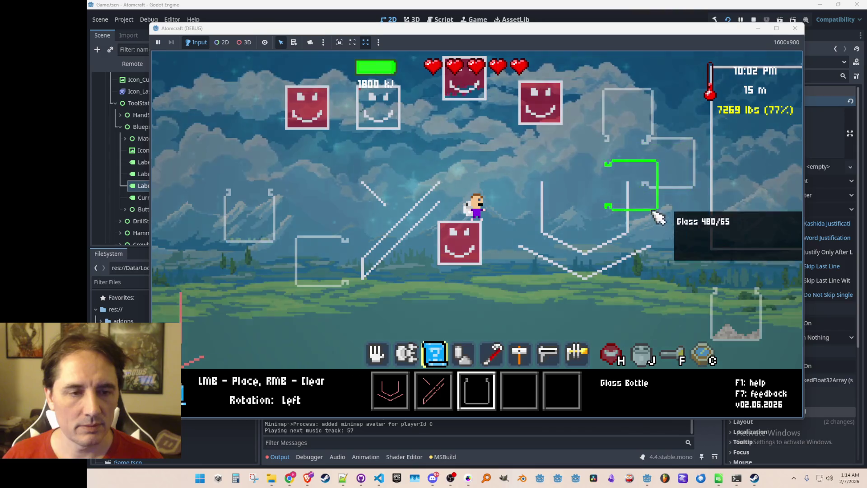
{"action": "key", "text": "r"}
{"action": "left_click", "coordinate": [589, 197]}
{"action": "key", "text": "r"}
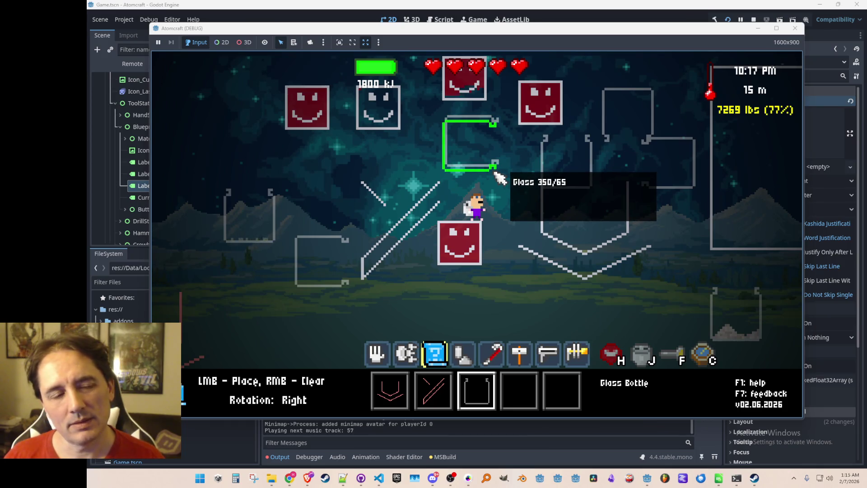
{"action": "left_click", "coordinate": [499, 177]}
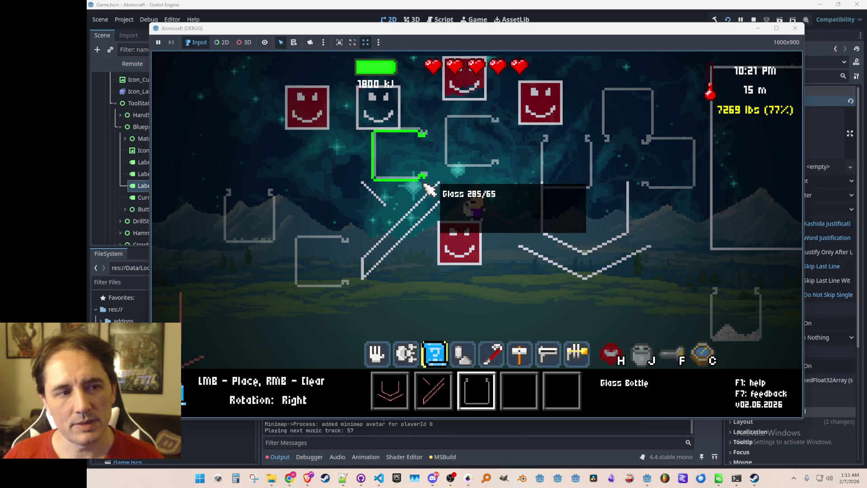
{"action": "key", "text": "r"}
{"action": "key", "text": "r"}
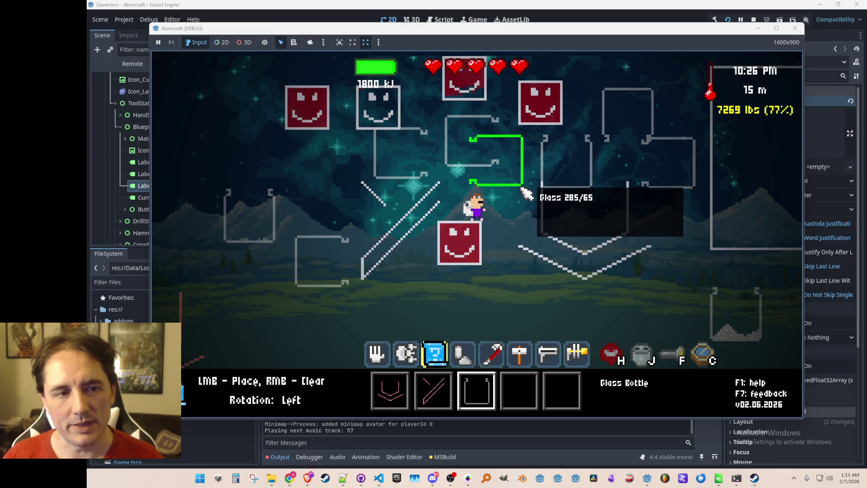
{"action": "left_click", "coordinate": [525, 191]}
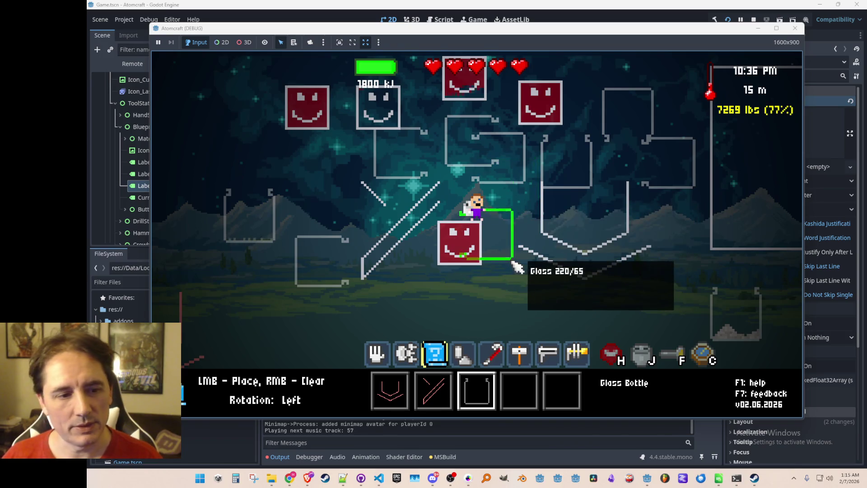
Step: Build a rotated clay runoff pipe at lower left, cycle its rotations, then stop the game
{"action": "key", "text": "2"}
{"action": "key", "text": "r"}
{"action": "key", "text": "r"}
{"action": "left_click", "coordinate": [332, 314]}
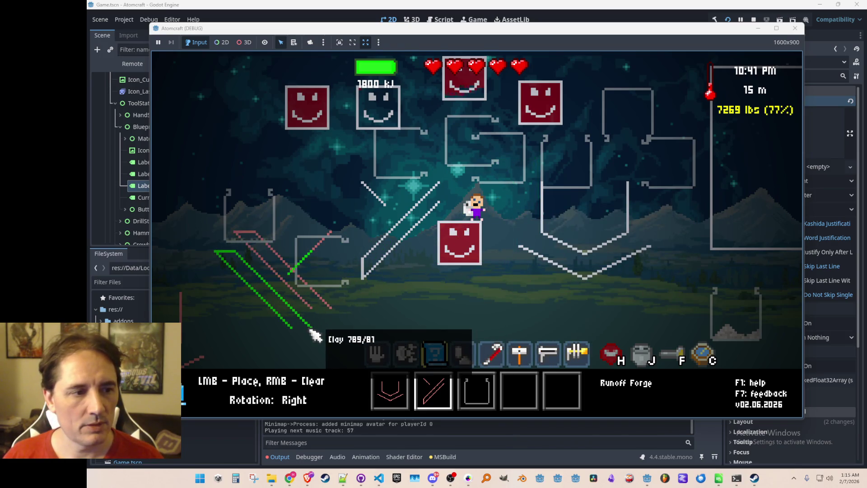
{"action": "key", "text": "r"}
{"action": "key", "text": "r"}
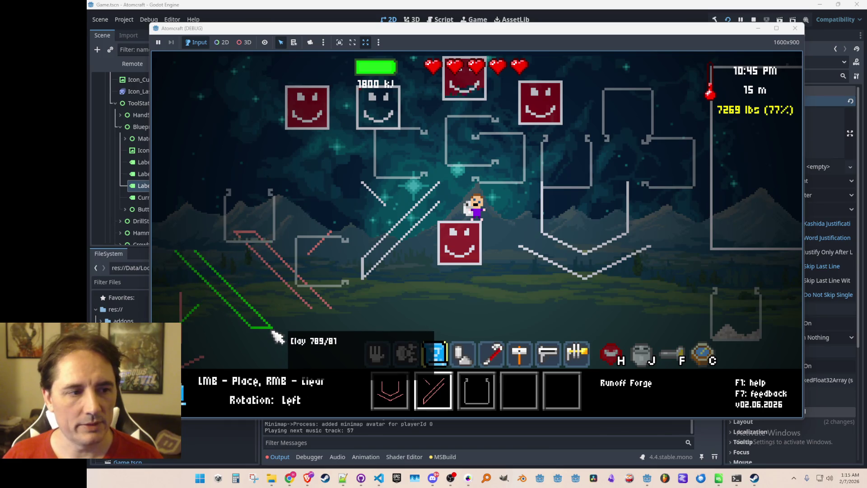
{"action": "key", "text": "r"}
{"action": "key", "text": "r"}
{"action": "key", "text": "r"}
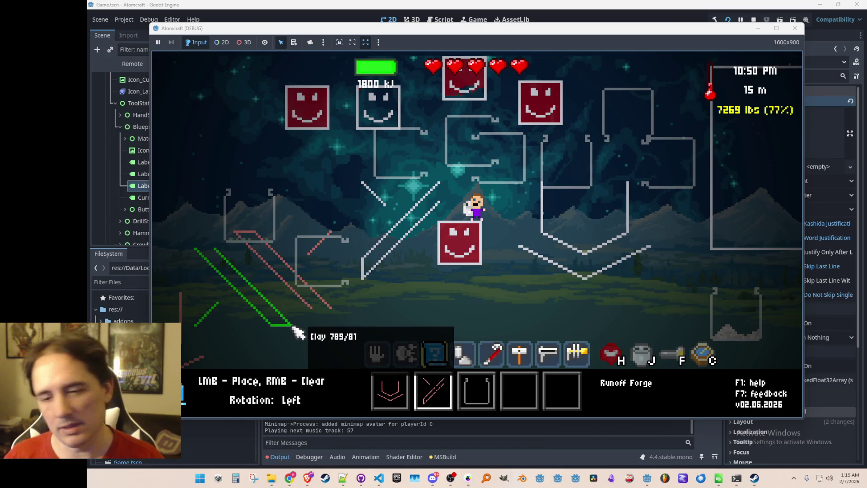
{"action": "left_click", "coordinate": [752, 19]}
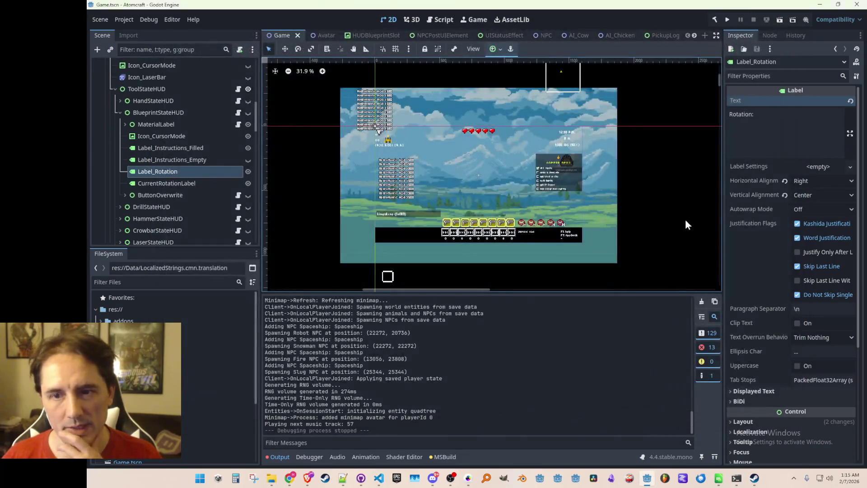
Step: Bring the Blueprint.cs code forward in VS Code, then switch to the Unreal Tournament YouTube video
{"action": "left_click", "coordinate": [379, 478]}
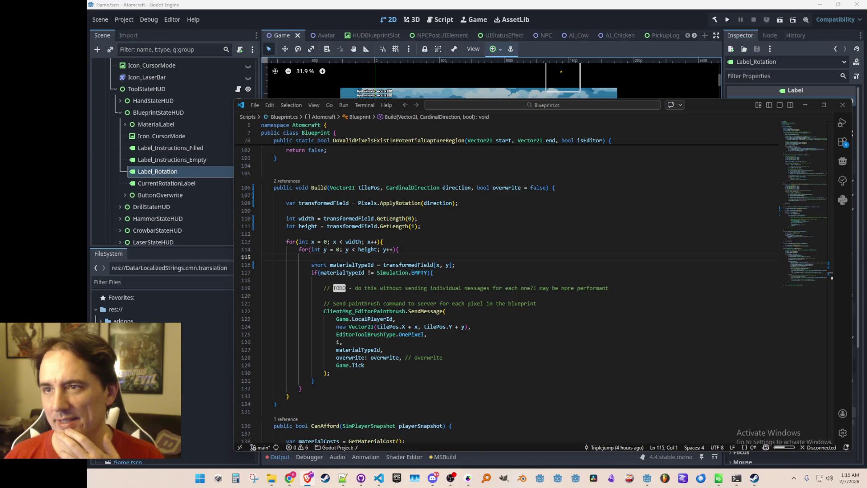
{"action": "key", "text": "alt+Tab"}
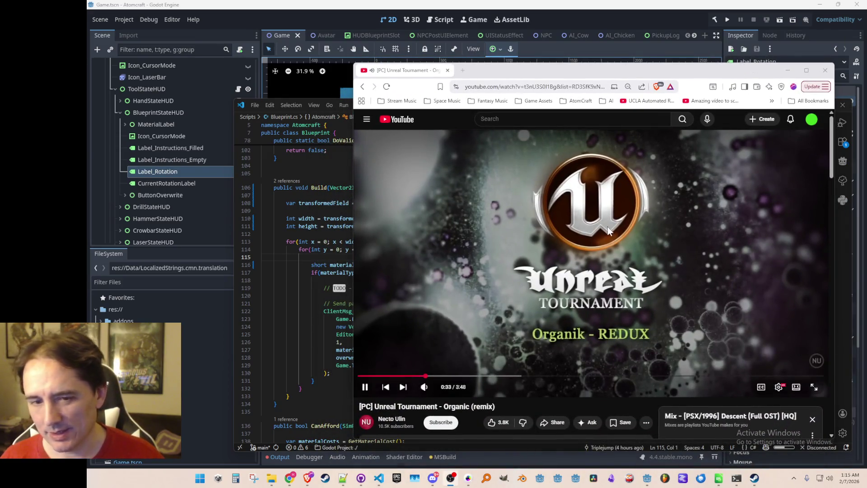
Step: Move the Unreal Tournament video window up, then drag it aside so Blueprint.cs shows
{"action": "left_click_drag", "start_coordinate": [730, 75], "coordinate": [741, 56]}
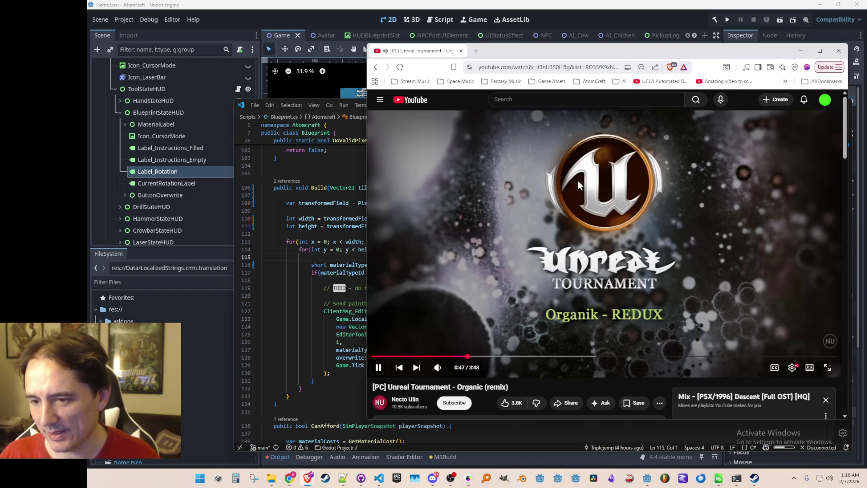
{"action": "scroll", "coordinate": [528, 331], "scroll_direction": "down", "scroll_amount": 1}
{"action": "scroll", "coordinate": [529, 331], "scroll_direction": "up", "scroll_amount": 1}
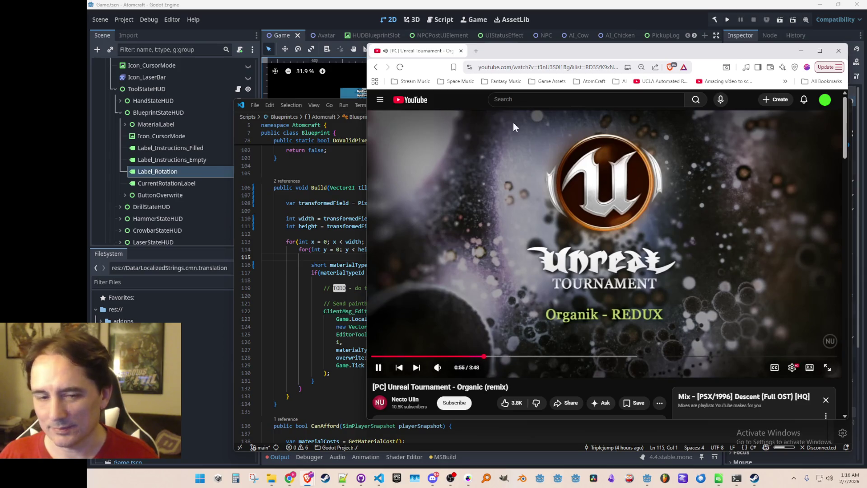
{"action": "mouse_move", "coordinate": [447, 368]}
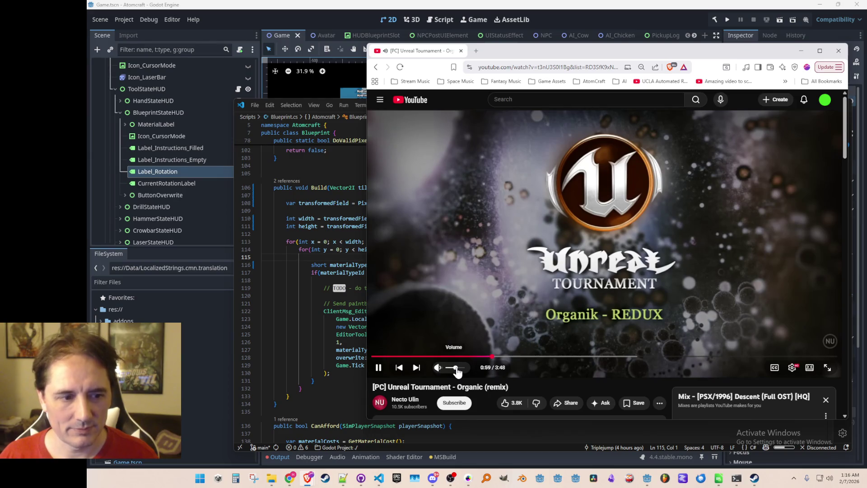
{"action": "mouse_move", "coordinate": [418, 52]}
{"action": "left_mouse_down"}
{"action": "mouse_move", "coordinate": [427, 85]}
{"action": "mouse_move", "coordinate": [415, 88]}
{"action": "mouse_move", "coordinate": [388, 0]}
{"action": "left_mouse_up"}
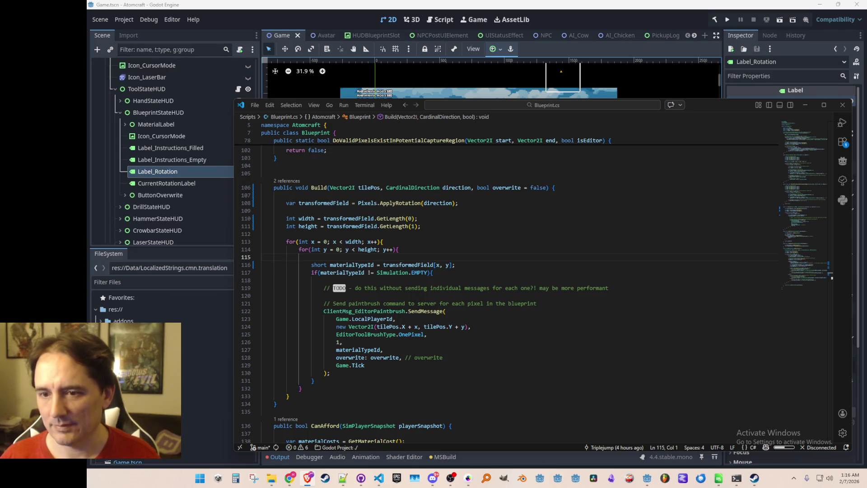
Step: Inspect the width and height lines in Build, then peek its 3 references via CodeLens
{"action": "left_click", "coordinate": [654, 289]}
{"action": "scroll", "coordinate": [635, 334], "scroll_direction": "down", "scroll_amount": 1}
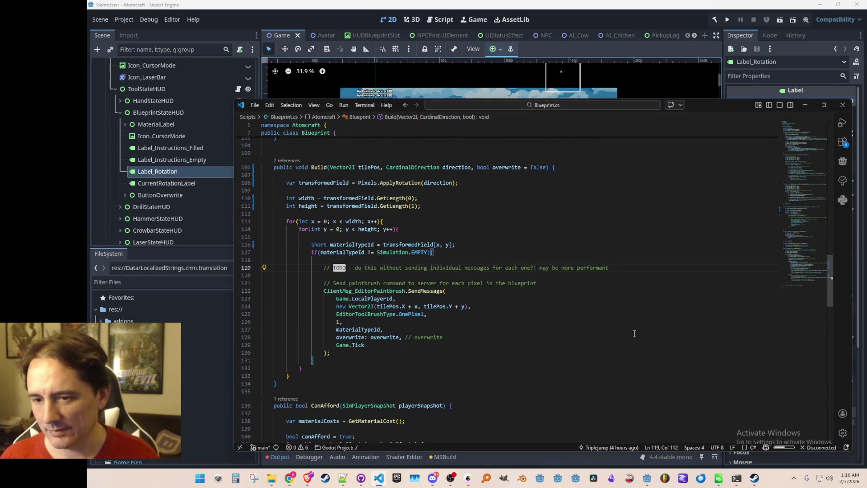
{"action": "scroll", "coordinate": [635, 333], "scroll_direction": "up", "scroll_amount": 2}
{"action": "scroll", "coordinate": [640, 333], "scroll_direction": "down", "scroll_amount": 1}
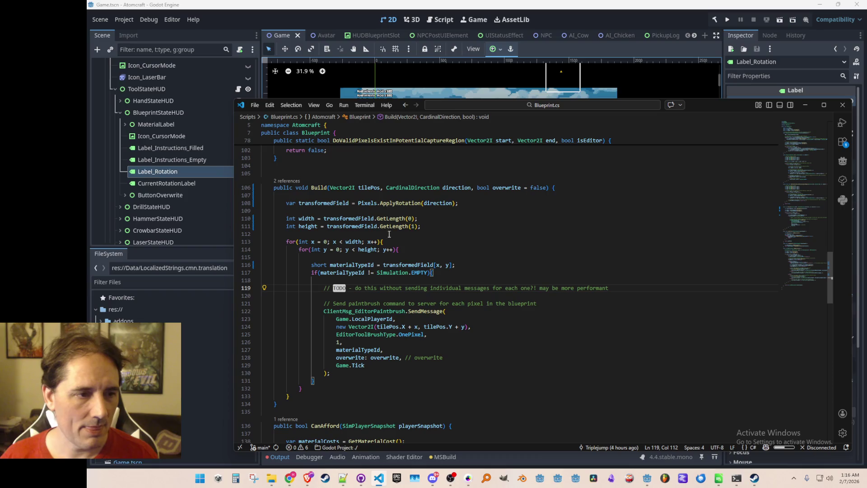
{"action": "left_click", "coordinate": [307, 219]}
{"action": "left_click", "coordinate": [307, 226]}
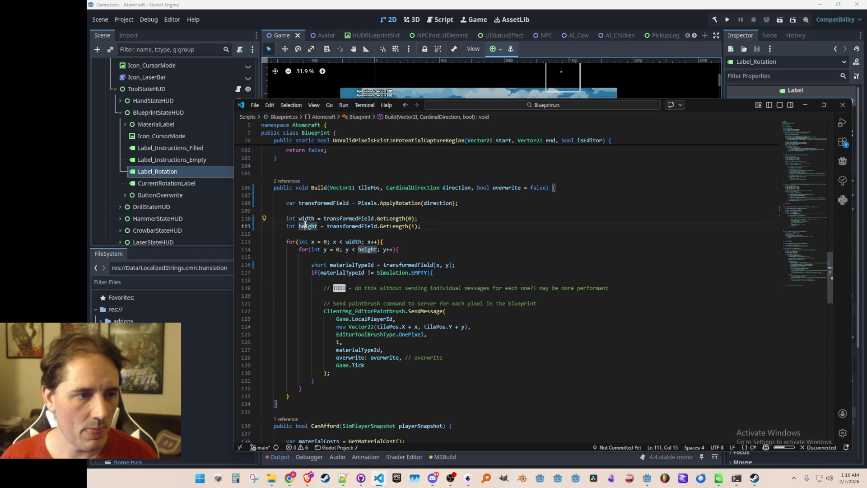
{"action": "left_click", "coordinate": [307, 218]}
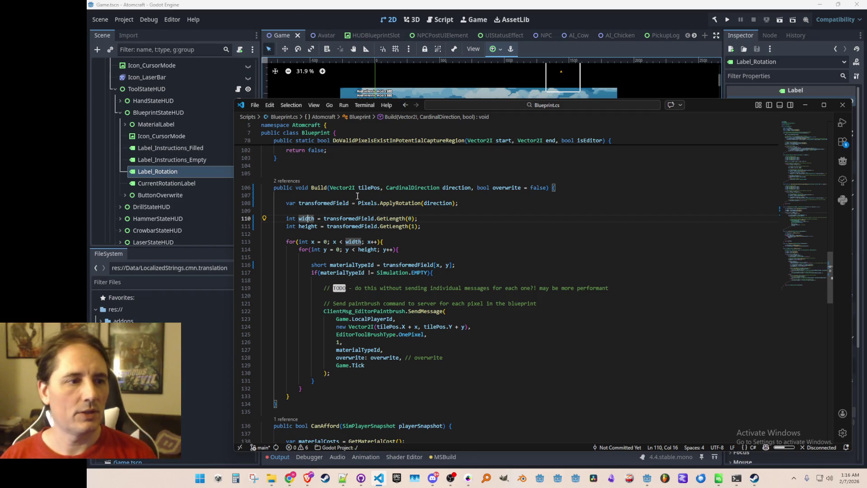
{"action": "left_click", "coordinate": [312, 188], "text": "ctrl"}
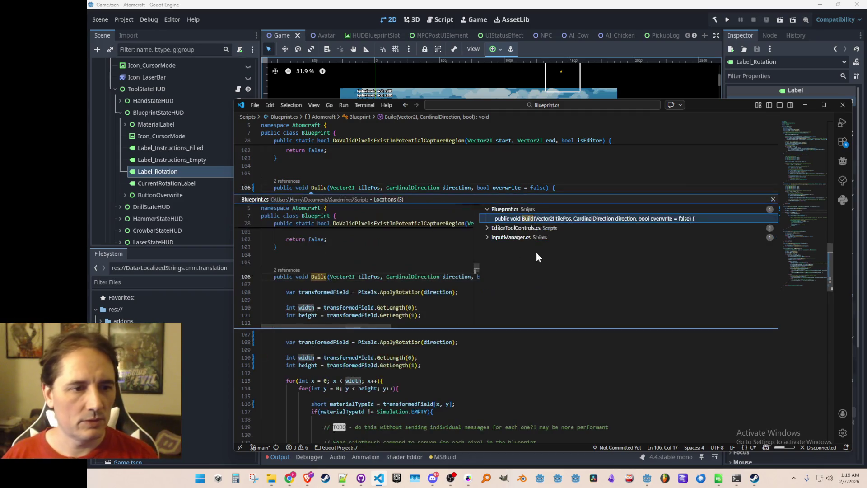
{"action": "left_click", "coordinate": [528, 238]}
{"action": "left_click", "coordinate": [535, 247]}
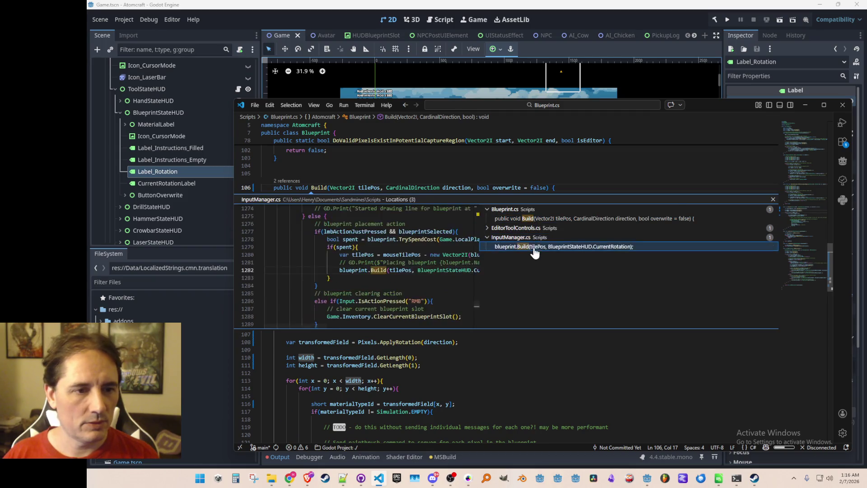
{"action": "key", "text": "Escape"}
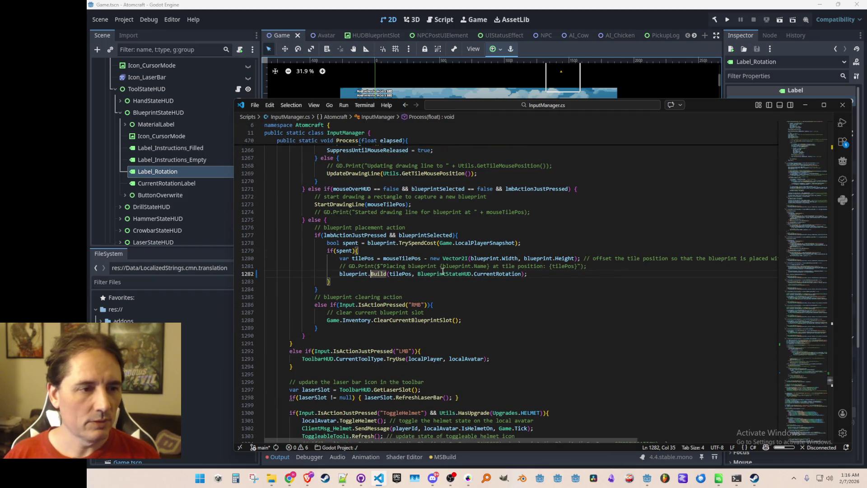
{"action": "left_click", "coordinate": [368, 258]}
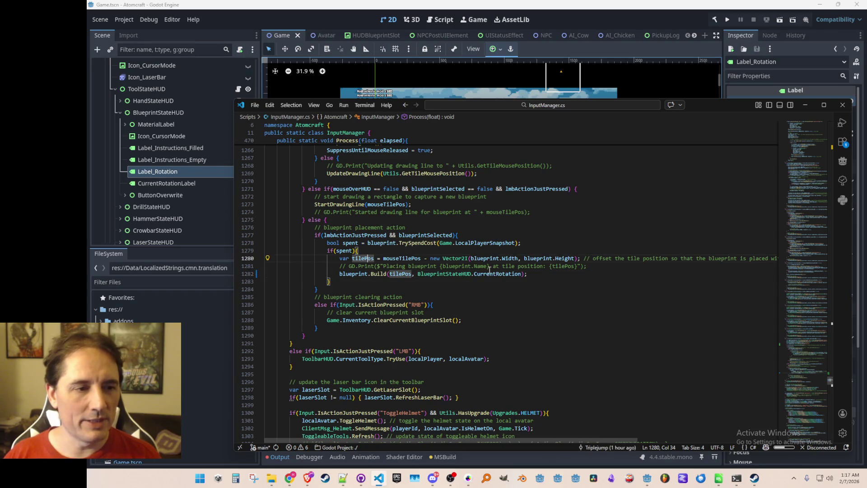
{"action": "left_click", "coordinate": [403, 258]}
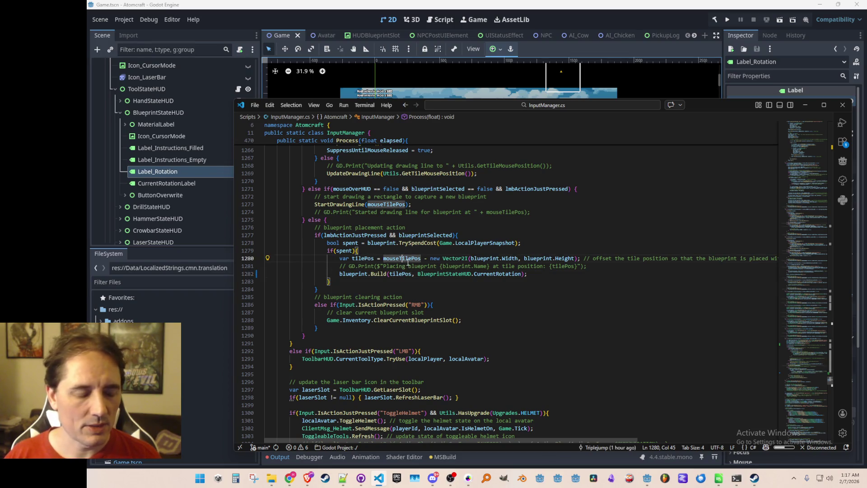
{"action": "scroll", "coordinate": [503, 302], "scroll_direction": "up", "scroll_amount": 1}
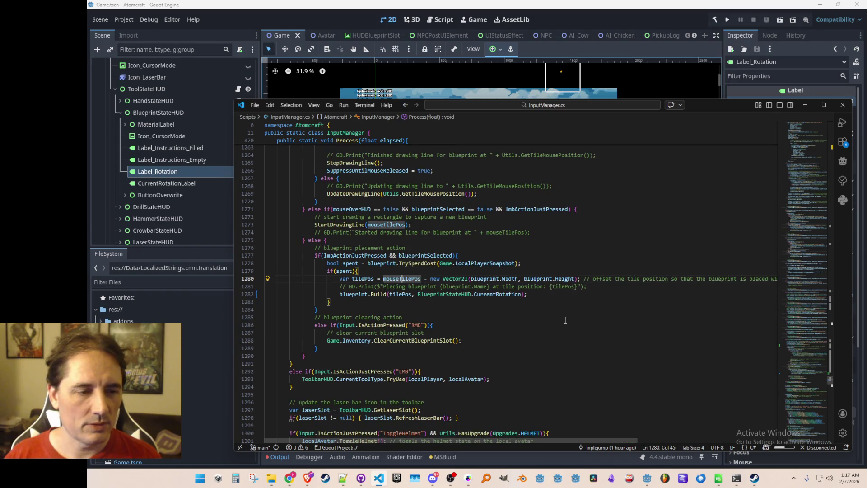
{"action": "scroll", "coordinate": [565, 319], "scroll_direction": "down", "scroll_amount": 1}
{"action": "scroll", "coordinate": [559, 319], "scroll_direction": "up", "scroll_amount": 1}
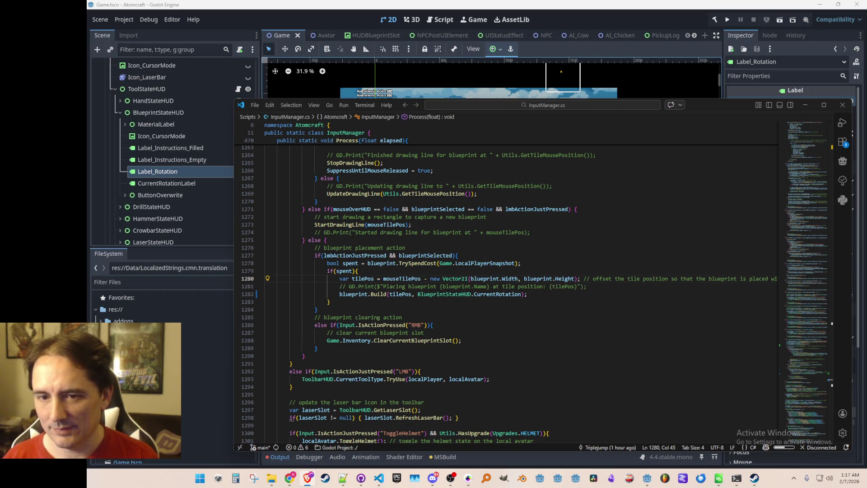
{"action": "left_click", "coordinate": [525, 307]}
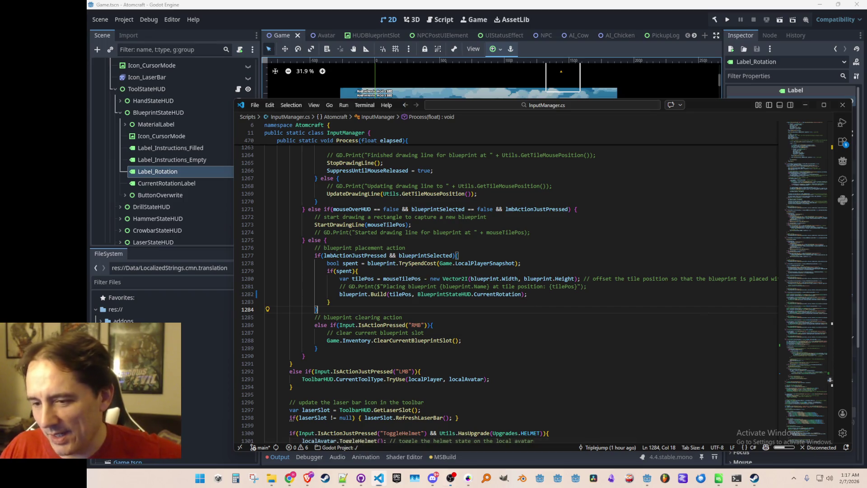
{"action": "left_click", "coordinate": [565, 294]}
{"action": "left_click", "coordinate": [590, 287]}
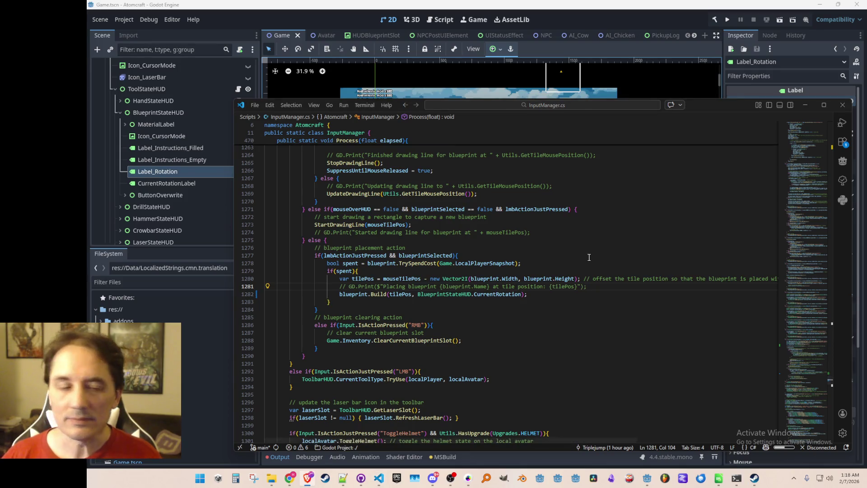
{"action": "left_click", "coordinate": [595, 290]}
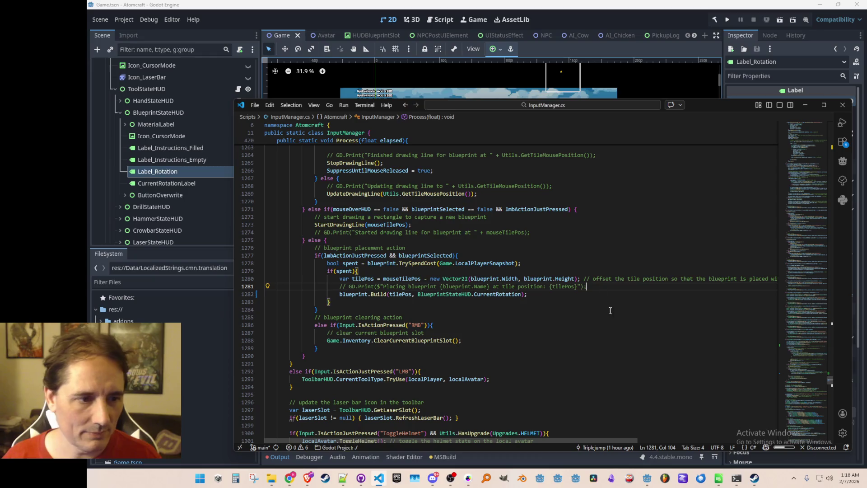
{"action": "scroll", "coordinate": [659, 305], "scroll_direction": "down", "scroll_amount": 2}
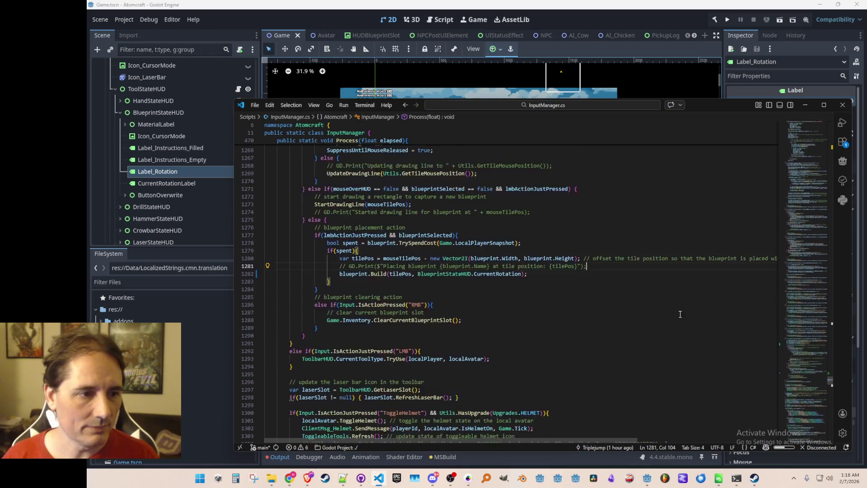
{"action": "scroll", "coordinate": [684, 334], "scroll_direction": "up", "scroll_amount": 2}
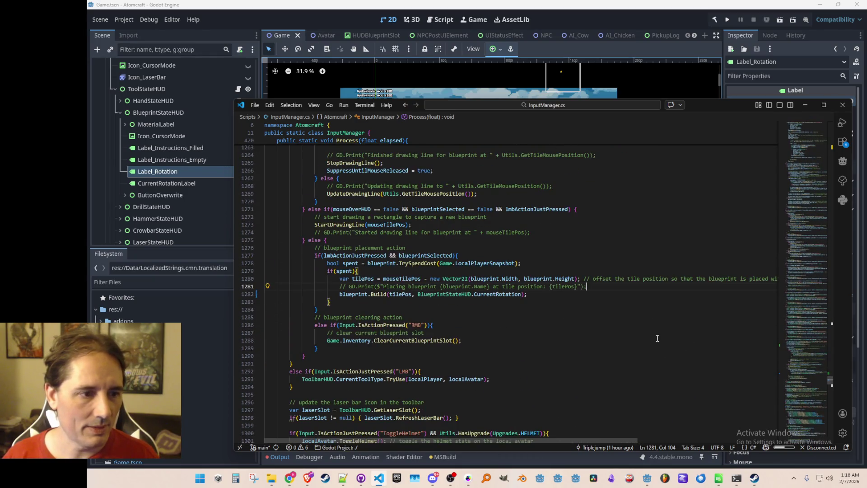
{"action": "scroll", "coordinate": [658, 338], "scroll_direction": "down", "scroll_amount": 2}
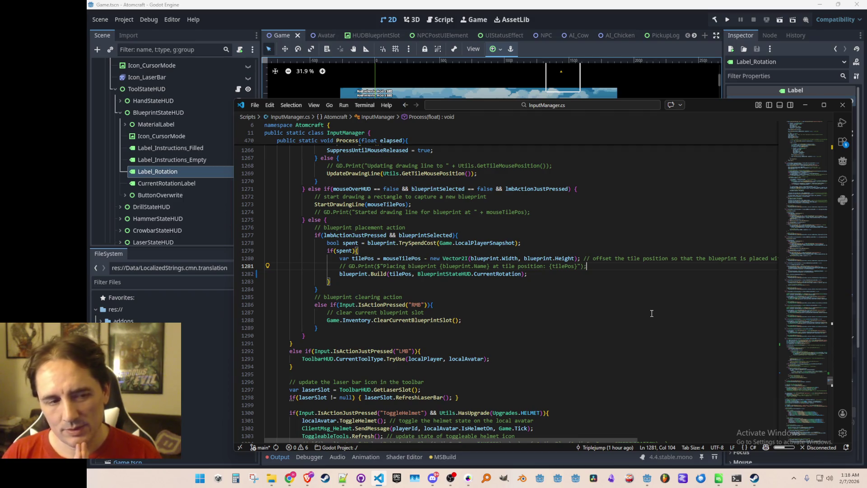
Step: Insert a blank line above the tilePos declaration in InputManager.cs and save
{"action": "key", "text": "Up"}
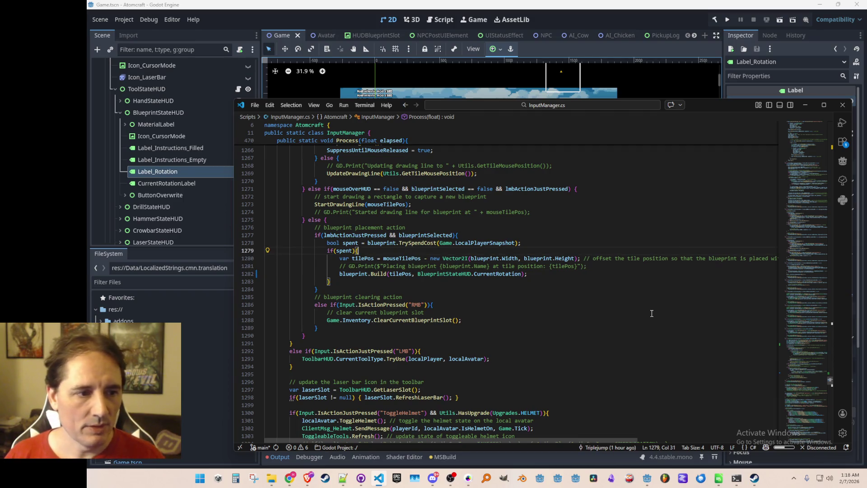
{"action": "key", "text": "ctrl+shift+Return"}
{"action": "key", "text": "ctrl+s"}
{"action": "key", "text": "Down"}
{"action": "key", "text": "ctrl+Right"}
{"action": "key", "text": "ctrl+Right"}
{"action": "key", "text": "ctrl+Right"}
{"action": "key", "text": "ctrl+Right"}
{"action": "key", "text": "ctrl+shift+Left"}
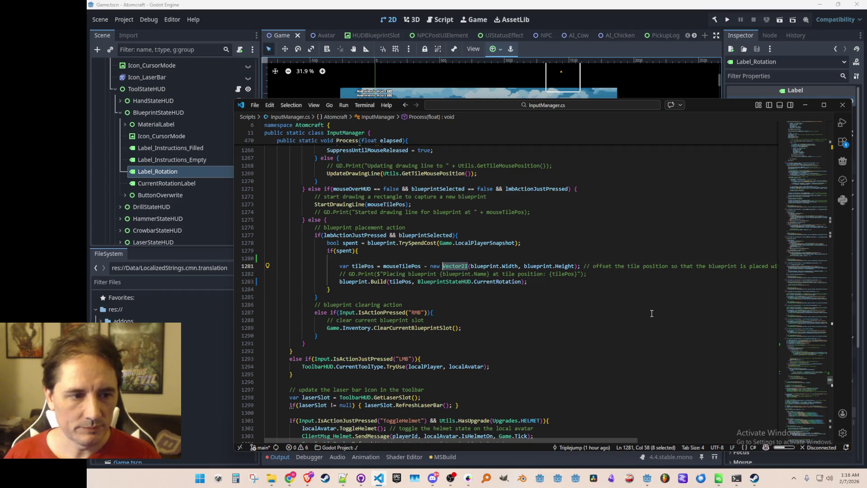
{"action": "key", "text": "Up"}
{"action": "key", "text": "Down"}
{"action": "key", "text": "Up"}
Step: In Utils.cs, start 'public static Vector2I ApplyRotation(this Vector2I dimensions)' above the existing ApplyRotation
{"action": "key", "text": "ctrl+p"}
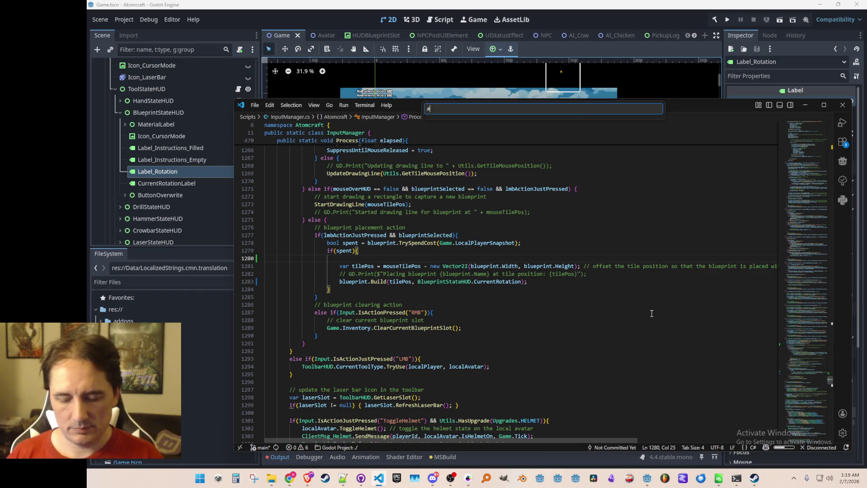
{"action": "type", "text": "Utils"}
{"action": "key", "text": "Return"}
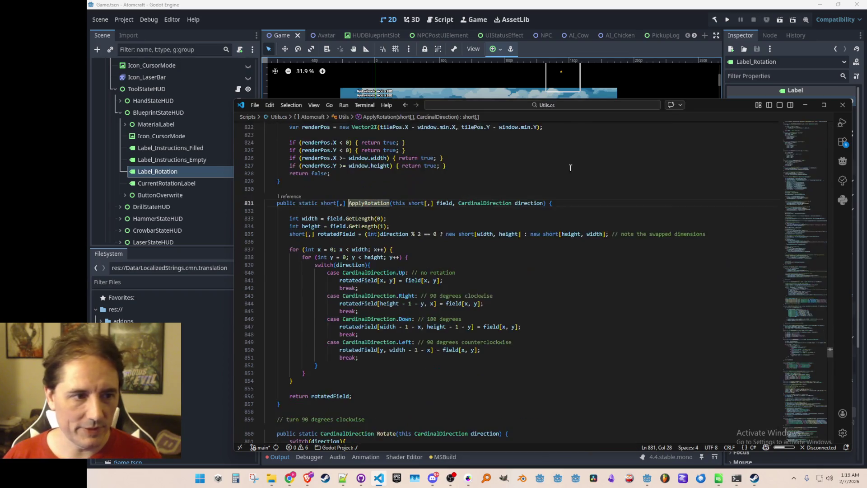
{"action": "key", "text": "ctrl+shift+Return"}
{"action": "type", "text": "oybkuc statuc"}
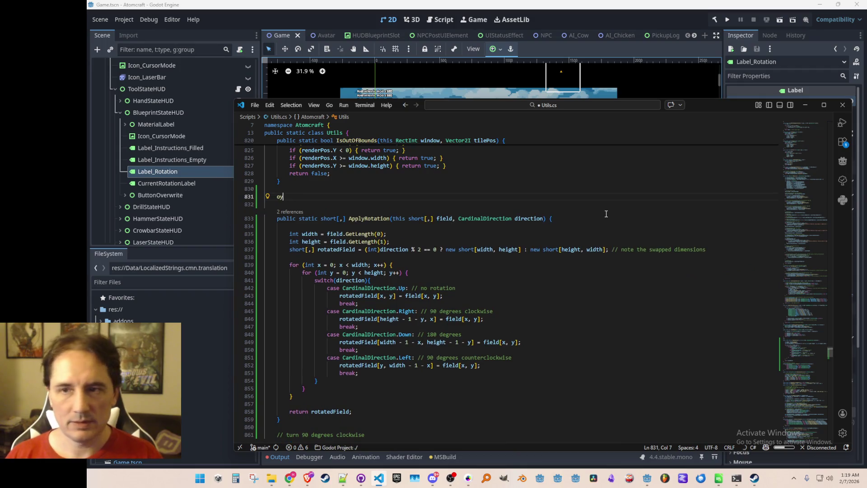
{"action": "key", "text": "ctrl+BackSpace"}
{"action": "key", "text": "ctrl+BackSpace"}
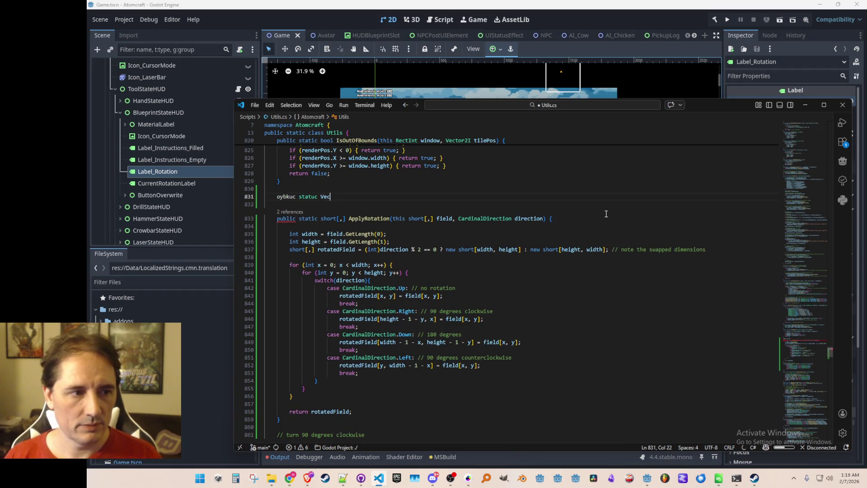
{"action": "type", "text": "o"}
{"action": "key", "text": "BackSpace"}
{"action": "type", "text": "pu"}
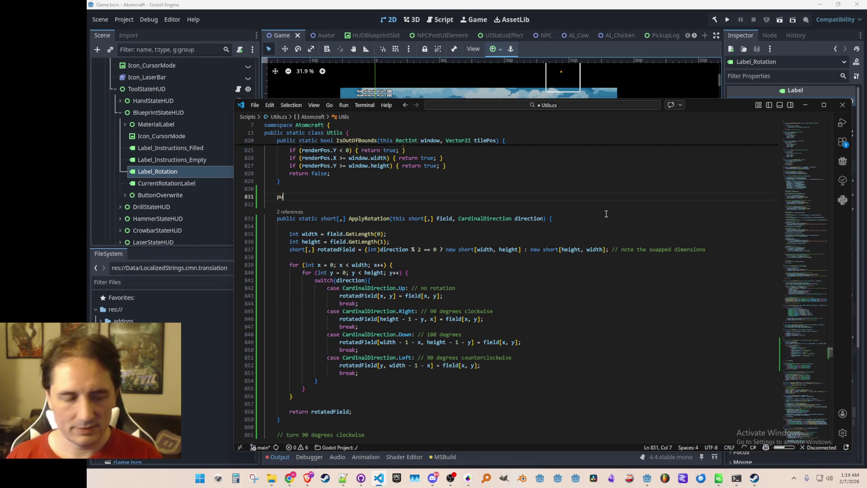
{"action": "type", "text": "blic static Vector2"}
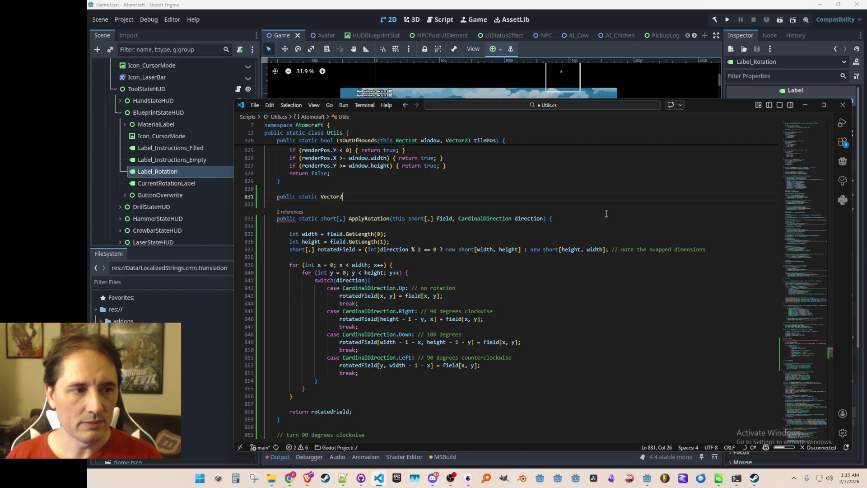
{"action": "type", "text": "I ApplyRotation(this "}
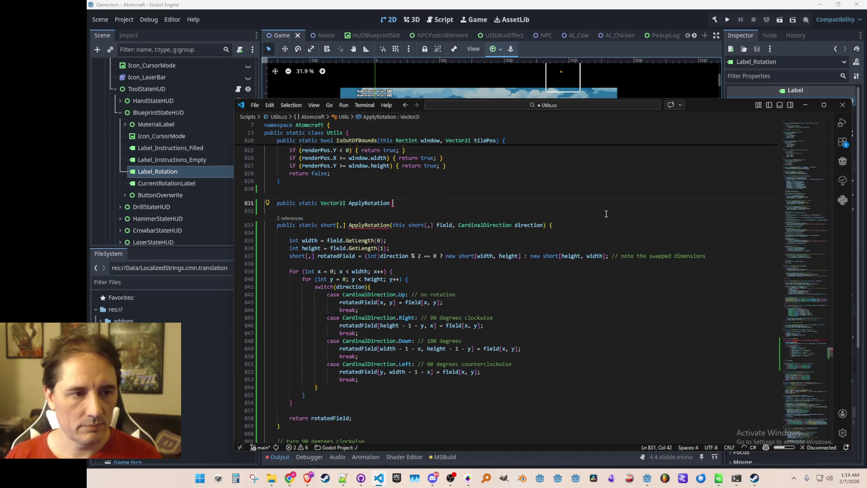
{"action": "type", "text": "Vector2"}
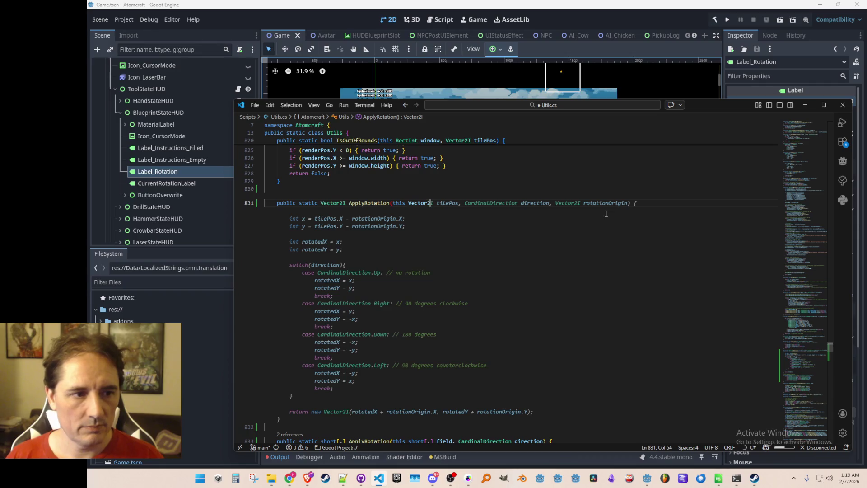
{"action": "type", "text": "I dimensions) {"}
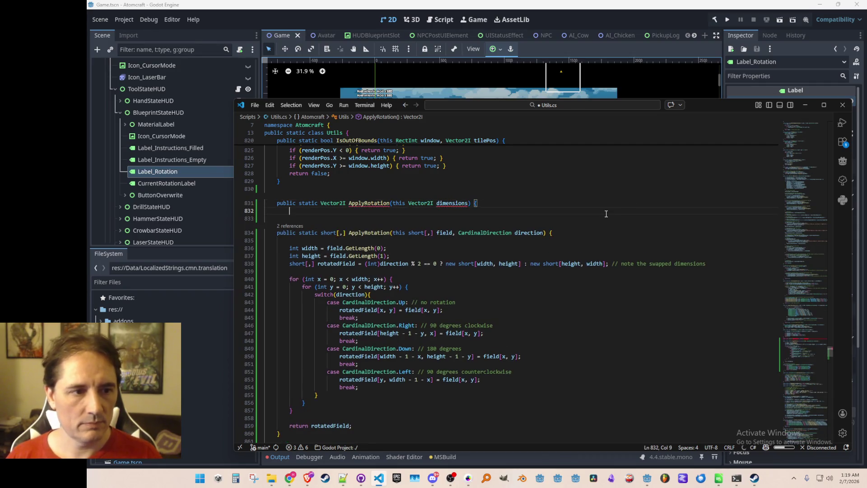
{"action": "key", "text": "Return"}
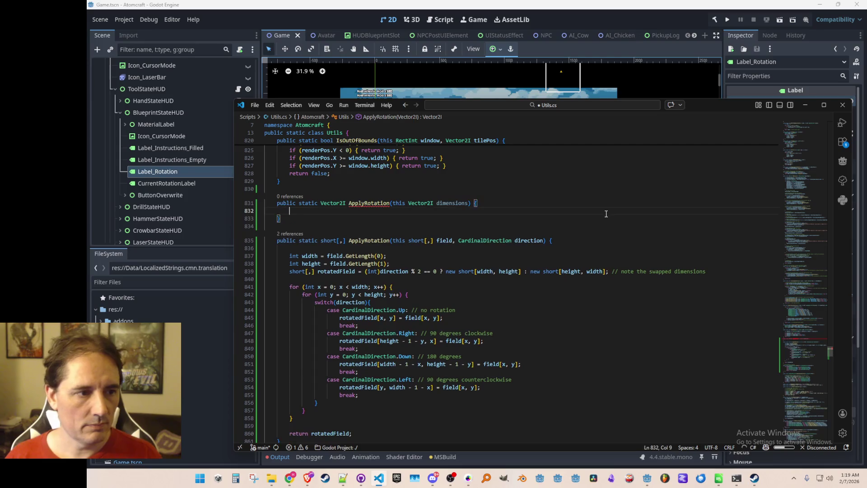
Step: Add the rotation parameter, accept Copilot's width/height-swapping body, tidy the method and save Utils.cs
{"action": "key", "text": "Up"}
{"action": "key", "text": "End"}
{"action": "key", "text": "Left"}
{"action": "key", "text": "Left"}
{"action": "key", "text": "Left"}
{"action": "type", "text": ", C"}
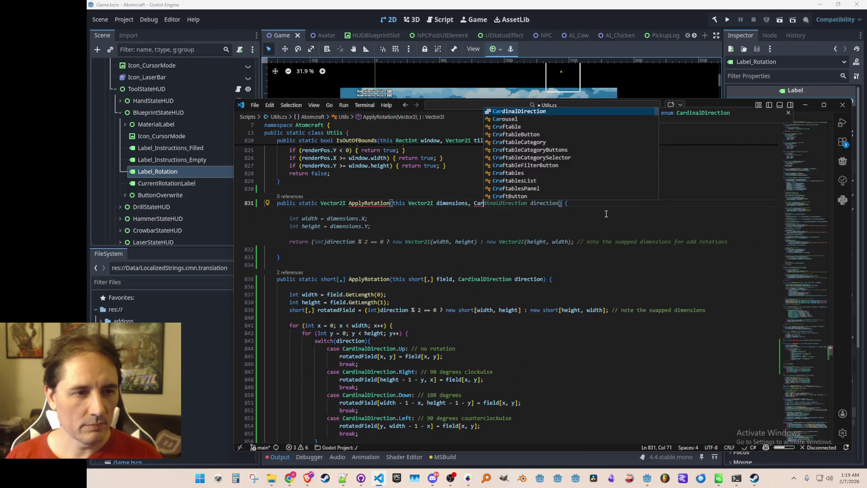
{"action": "key", "text": "Tab"}
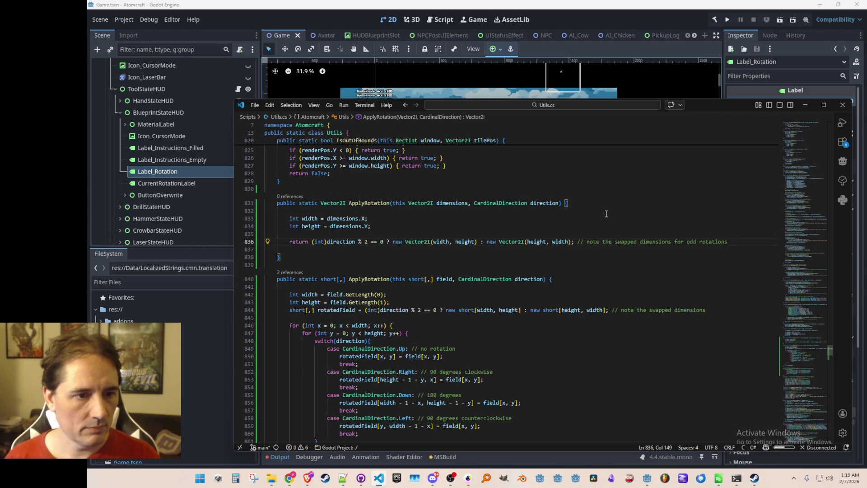
{"action": "key", "text": "Down"}
{"action": "key", "text": "shift+Home"}
{"action": "key", "text": "BackSpace"}
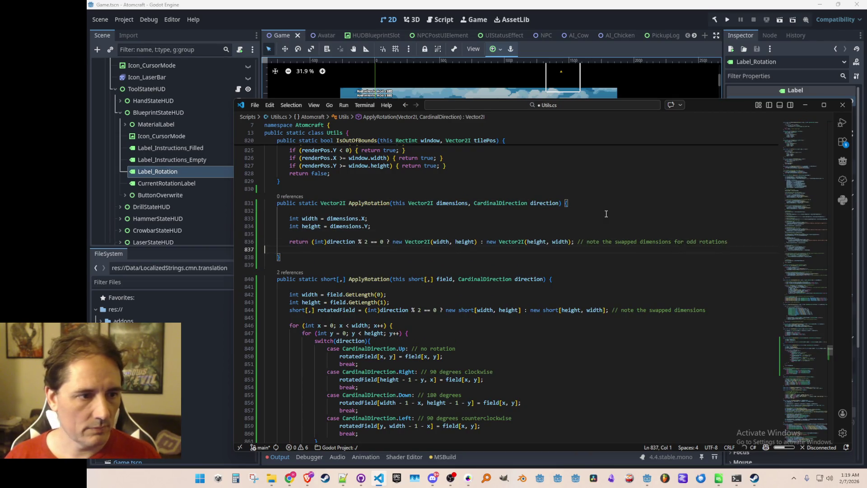
{"action": "key", "text": "Delete"}
{"action": "key", "text": "ctrl+s"}
{"action": "key", "text": "Up"}
{"action": "key", "text": "Up"}
{"action": "key", "text": "Up"}
{"action": "key", "text": "ctrl+Right"}
{"action": "key", "text": "ctrl+Right"}
{"action": "key", "text": "ctrl+Right"}
{"action": "key", "text": "alt+Left"}
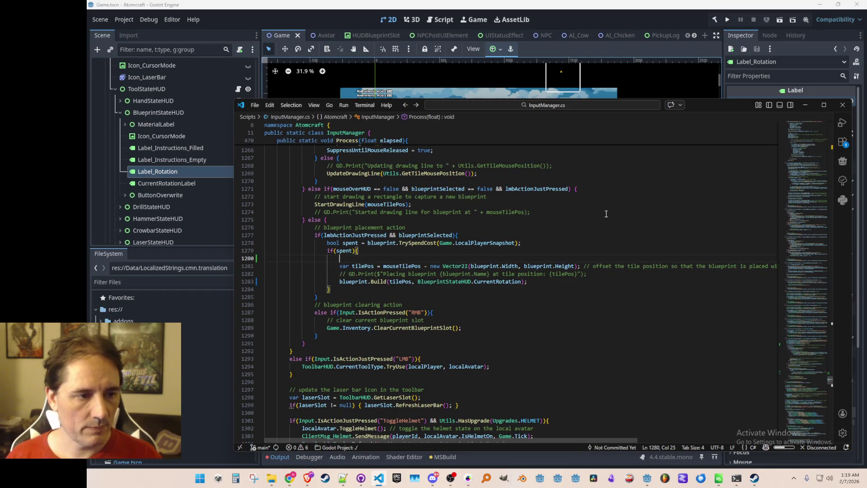
Step: Declare blueprintDimensions and rotatedDimensions variables above tilePos in InputManager.cs and save
{"action": "type", "text": "var"}
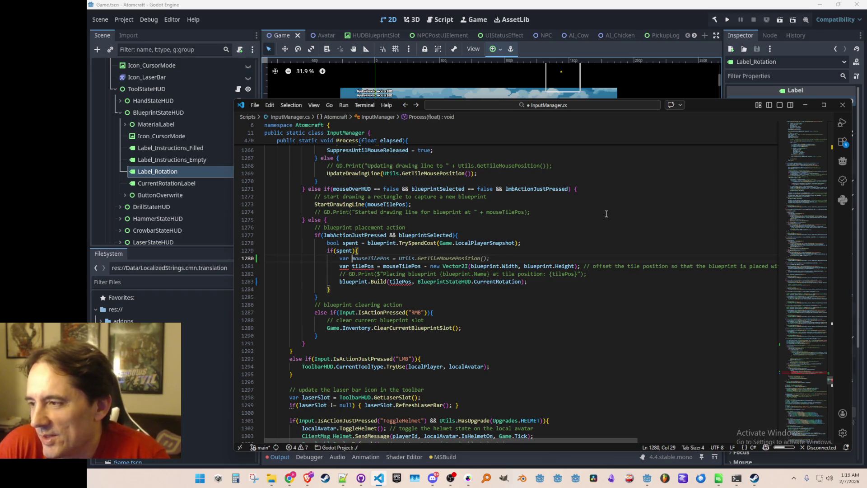
{"action": "key", "text": "shift+End"}
{"action": "key", "text": "Delete"}
{"action": "key", "text": "Down"}
{"action": "key", "text": "ctrl+Right"}
{"action": "key", "text": "ctrl+Right"}
{"action": "key", "text": "ctrl+Right"}
{"action": "key", "text": "ctrl+shift+Right"}
{"action": "key", "text": "ctrl+shift+Right"}
{"action": "key", "text": "ctrl+shift+Right"}
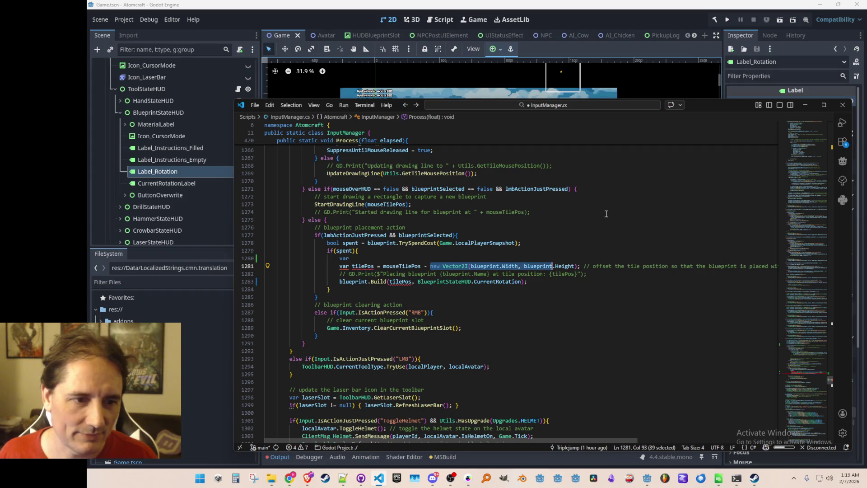
{"action": "key", "text": "Up"}
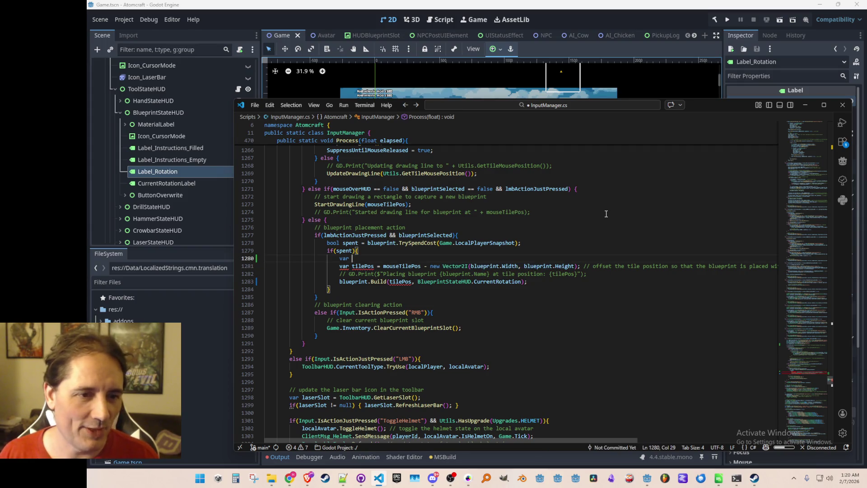
{"action": "type", "text": "blueprintDimension"}
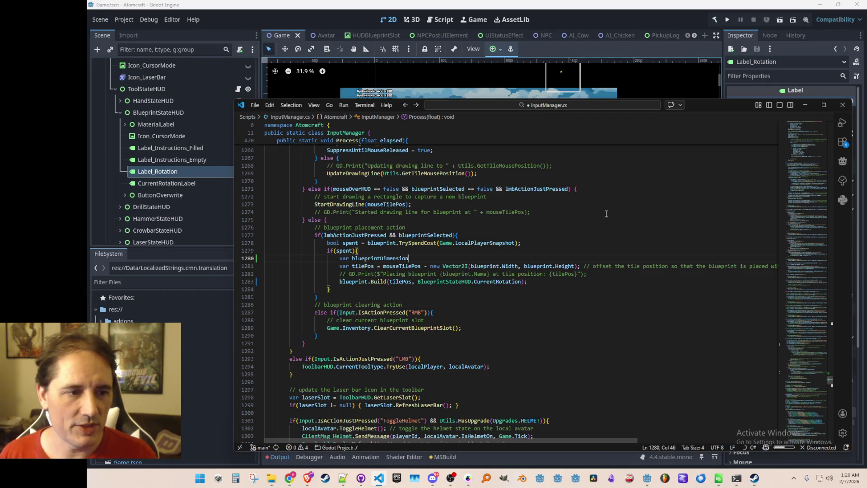
{"action": "key", "text": "Tab"}
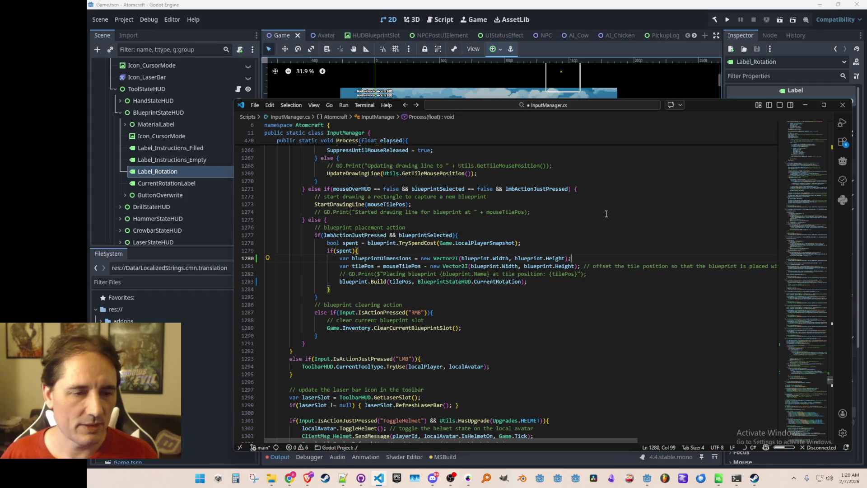
{"action": "key", "text": "Return"}
{"action": "type", "text": "var rotatedDimensions = blue"}
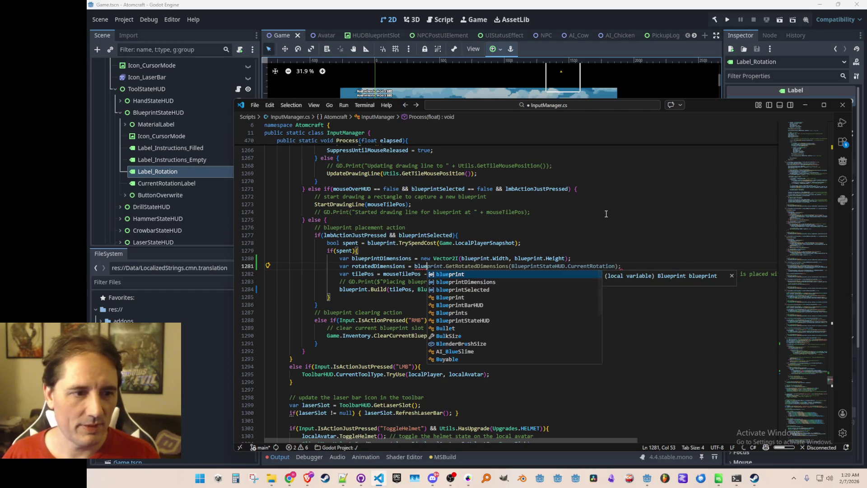
{"action": "key", "text": "Down"}
{"action": "key", "text": "Tab"}
{"action": "key", "text": "Tab"}
{"action": "key", "text": "ctrl+s"}
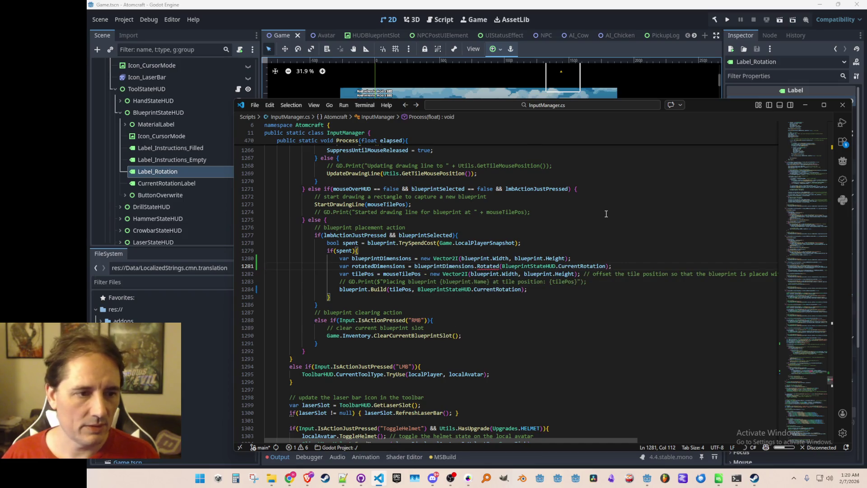
Step: Replace Rotated with ApplyRotation and rewrite line 1282 with rotatedDimensions via Copilot's X/Y suggestion, then save
{"action": "key", "text": "ctrl+Left"}
{"action": "key", "text": "ctrl+Left"}
{"action": "key", "text": "ctrl+Left"}
{"action": "key", "text": "ctrl+BackSpace"}
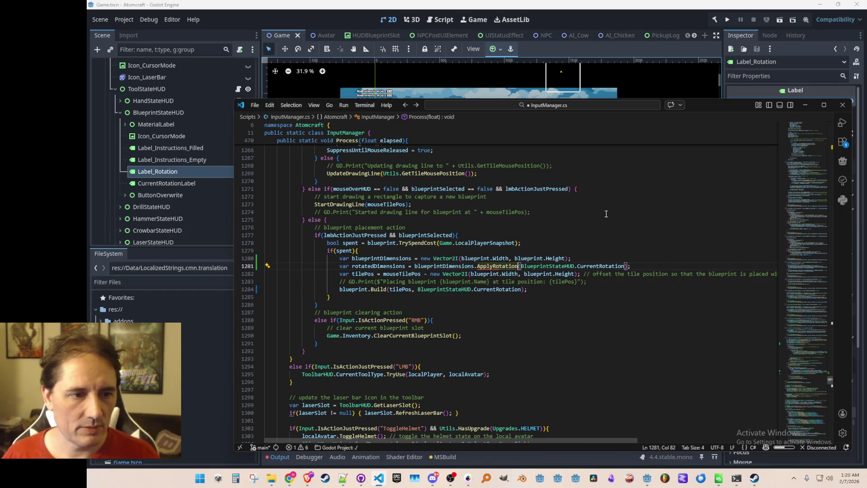
{"action": "type", "text": "ApplyRotation"}
{"action": "key", "text": "Down"}
{"action": "key", "text": "Home"}
{"action": "key", "text": "ctrl+Right"}
{"action": "key", "text": "ctrl+Right"}
{"action": "key", "text": "ctrl+Right"}
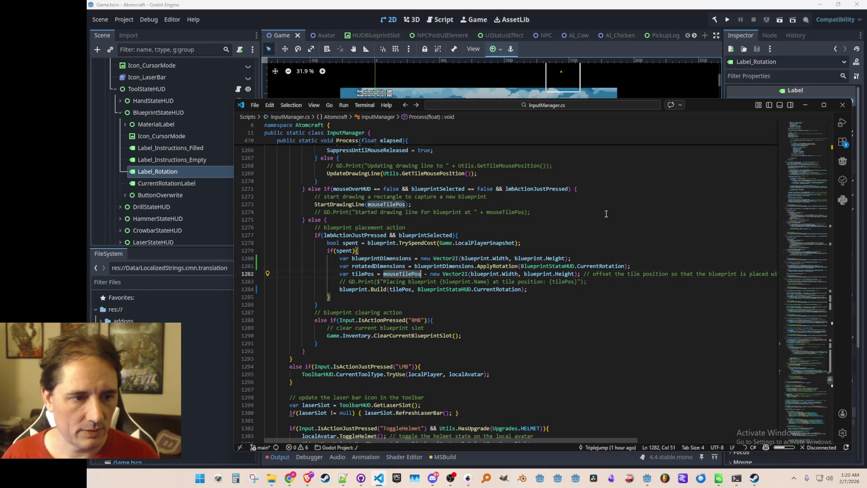
{"action": "key", "text": "ctrl+Right"}
{"action": "key", "text": "ctrl+Right"}
{"action": "key", "text": "ctrl+shift+Left"}
{"action": "type", "text": "rotatedDimensions"}
{"action": "key", "text": "ctrl+Right"}
{"action": "key", "text": "ctrl+Right"}
{"action": "key", "text": "ctrl+shift+Right"}
{"action": "type", "text": "rotatedDimensions"}
{"action": "key", "text": "ctrl+Left"}
{"action": "key", "text": "ctrl+Left"}
{"action": "key", "text": "BackSpace"}
{"action": "key", "text": "ctrl+Delete"}
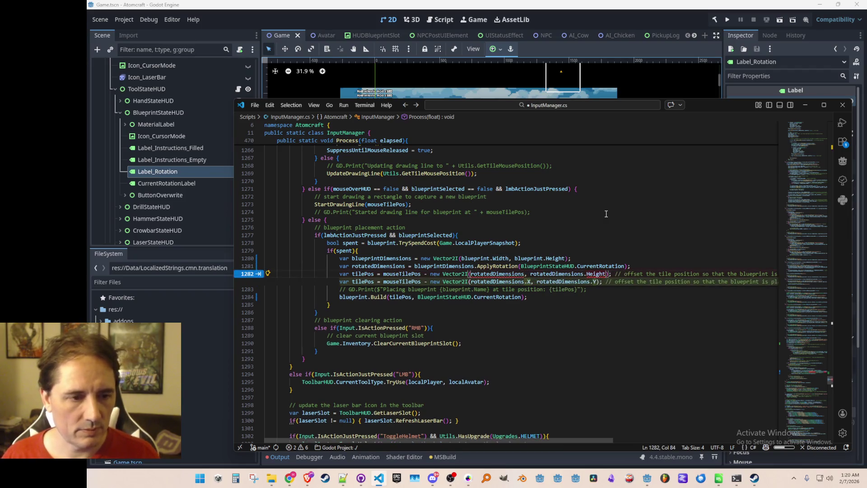
{"action": "key", "text": "Tab"}
{"action": "key", "text": "ctrl+s"}
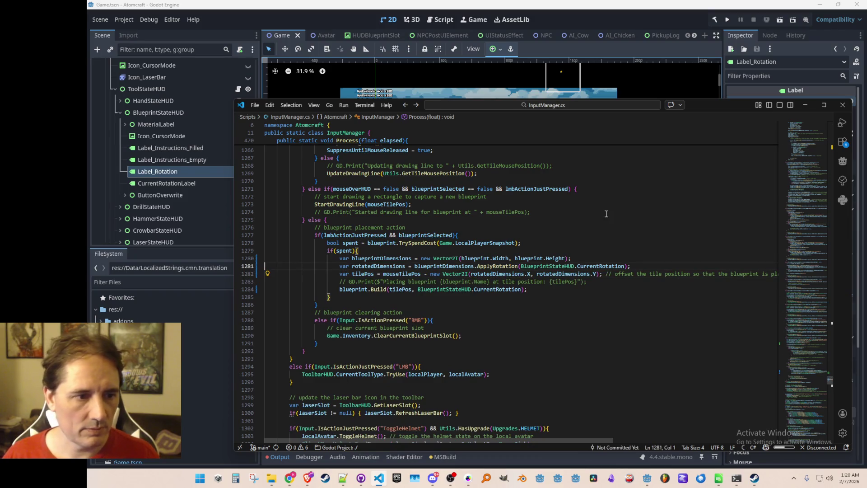
Step: Paste rotatedDimensions over the new Vector2I(...) expression on line 1282 and run the project
{"action": "key", "text": "ctrl+Right"}
{"action": "key", "text": "ctrl+Right"}
{"action": "key", "text": "Down"}
{"action": "key", "text": "ctrl+Right"}
{"action": "key", "text": "ctrl+Right"}
{"action": "key", "text": "ctrl+Right"}
{"action": "key", "text": "ctrl+Left"}
{"action": "key", "text": "ctrl+shift+Right"}
{"action": "key", "text": "ctrl+shift+Right"}
{"action": "key", "text": "ctrl+shift+Right"}
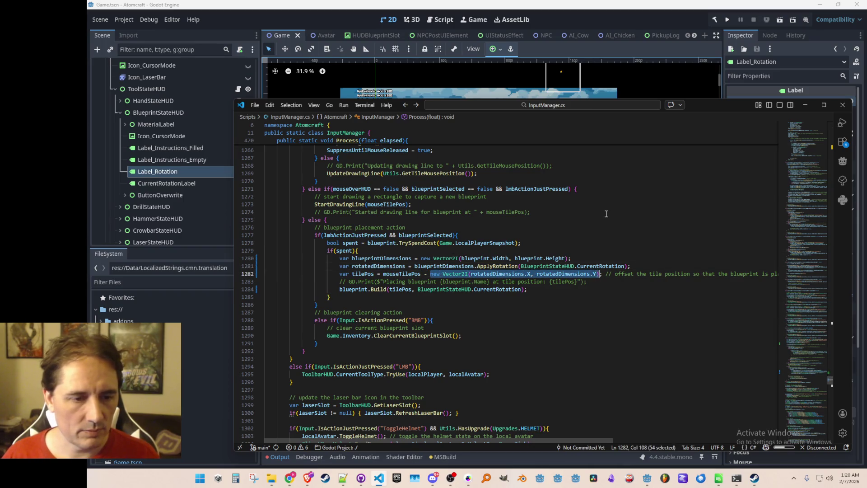
{"action": "type", "text": "rotatedDimensions"}
{"action": "key", "text": "Up"}
{"action": "key", "text": "Home"}
{"action": "key", "text": "Home"}
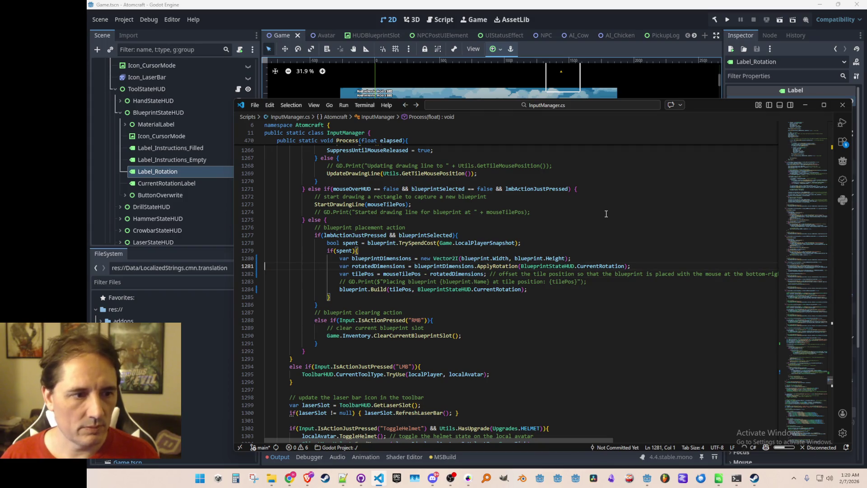
{"action": "left_click", "coordinate": [726, 20]}
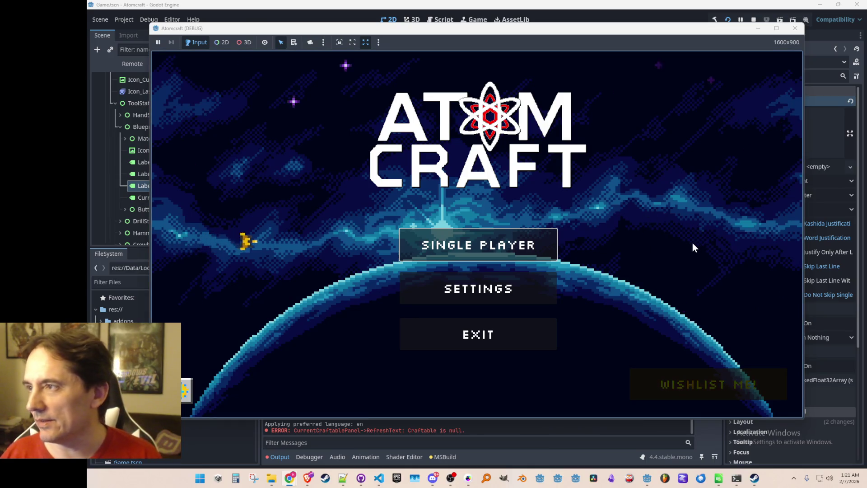
Step: Pick Single Player on the title menu and choose a profile to enter the world
{"action": "left_click", "coordinate": [501, 248]}
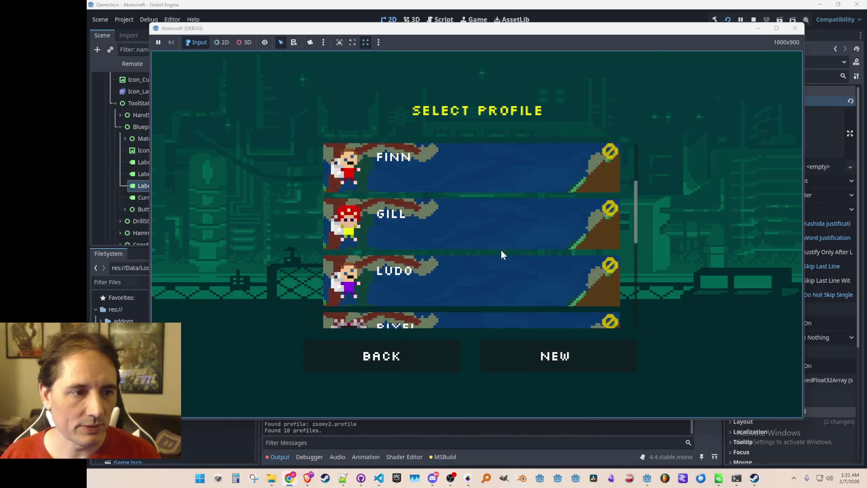
{"action": "left_click", "coordinate": [492, 262]}
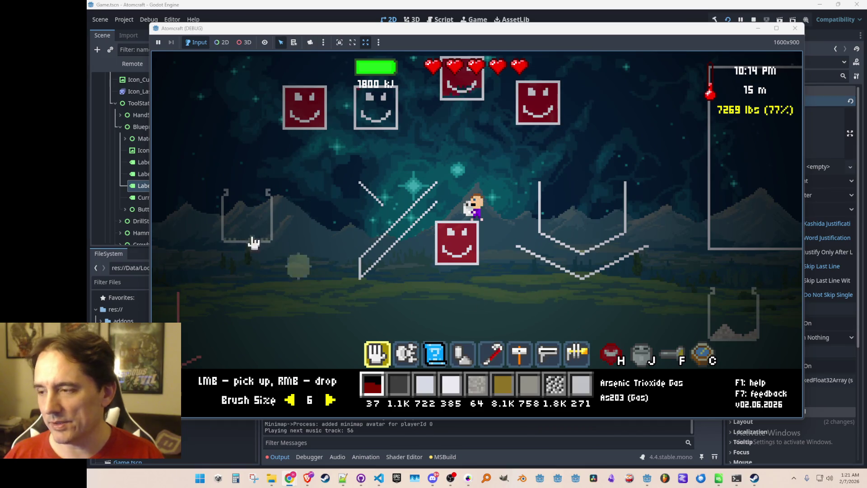
Step: Browse the inventory's encyclopedia, spaceship status, toolbox, upgrades and materials pages, then close it
{"action": "key", "text": "j"}
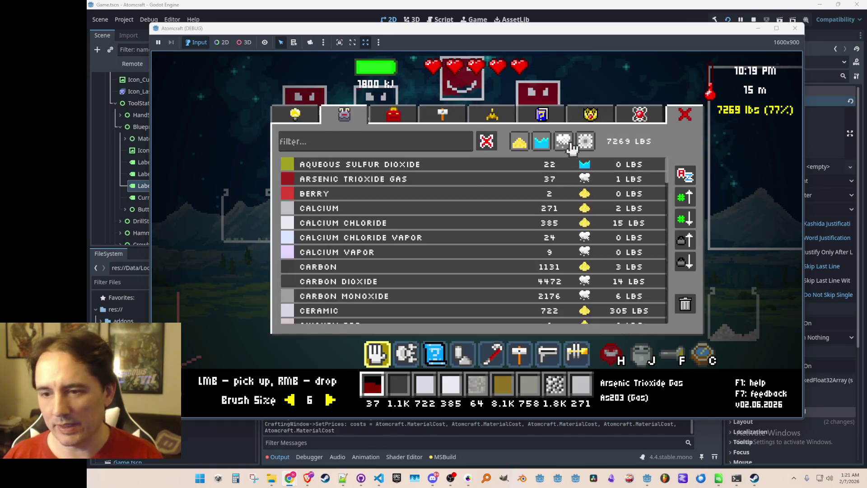
{"action": "left_click", "coordinate": [522, 121]}
{"action": "left_click", "coordinate": [495, 117]}
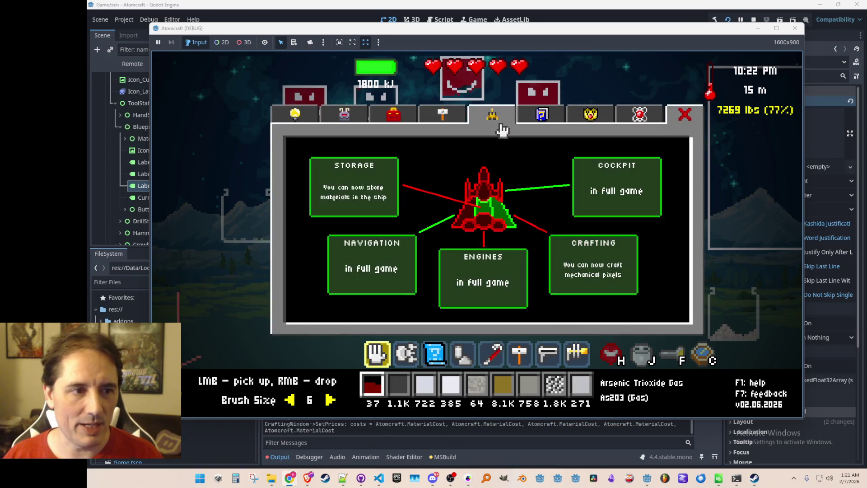
{"action": "left_click", "coordinate": [435, 120]}
{"action": "left_click", "coordinate": [382, 120]}
{"action": "left_click", "coordinate": [346, 122]}
{"action": "left_click", "coordinate": [316, 120]}
{"action": "left_click", "coordinate": [345, 117]}
{"action": "key", "text": "j"}
Step: Place Simple Forge blueprints facing right, left and upside down around the world
{"action": "key", "text": "2"}
{"action": "key", "text": "3"}
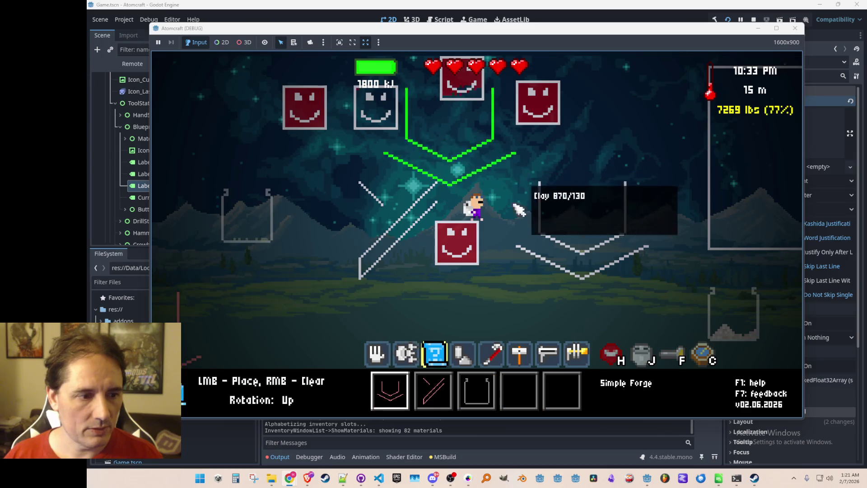
{"action": "key", "text": "r"}
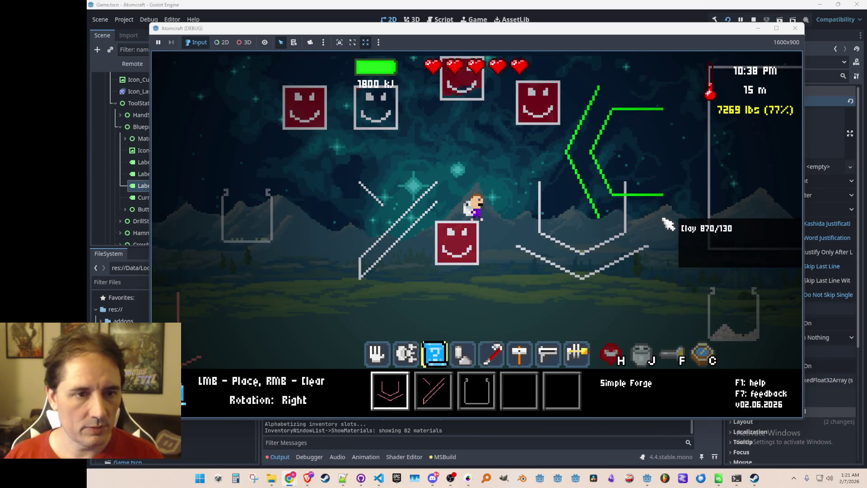
{"action": "left_click", "coordinate": [673, 216]}
{"action": "key", "text": "r"}
{"action": "key", "text": "r"}
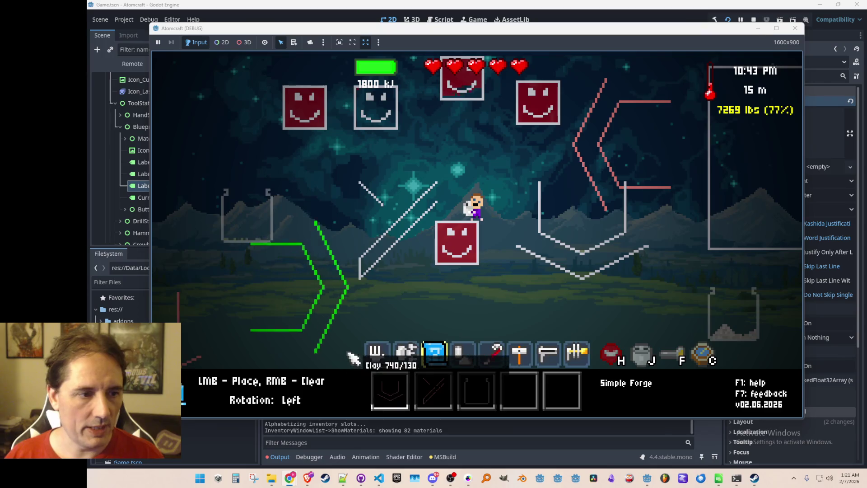
{"action": "left_click", "coordinate": [344, 346]}
{"action": "key", "text": "r"}
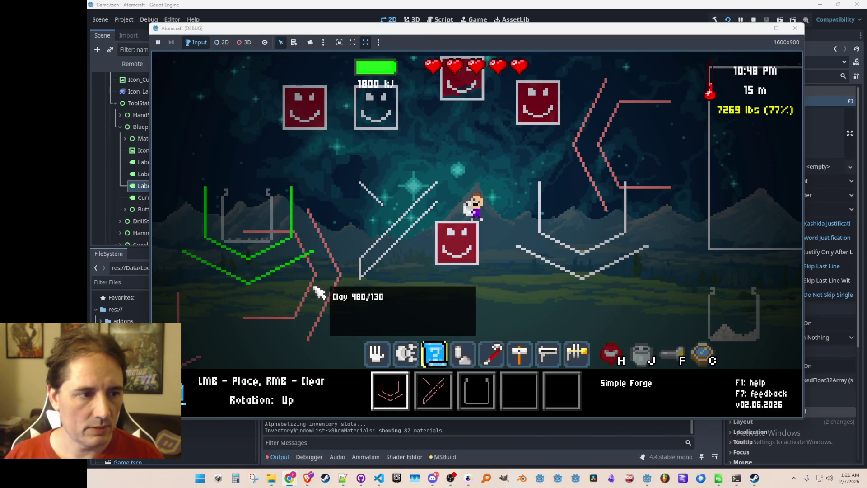
{"action": "key", "text": "r"}
{"action": "key", "text": "r"}
{"action": "left_click", "coordinate": [290, 232]}
Step: Place four Runoff Forges on the left, facing right, down, left and up
{"action": "key", "text": "2"}
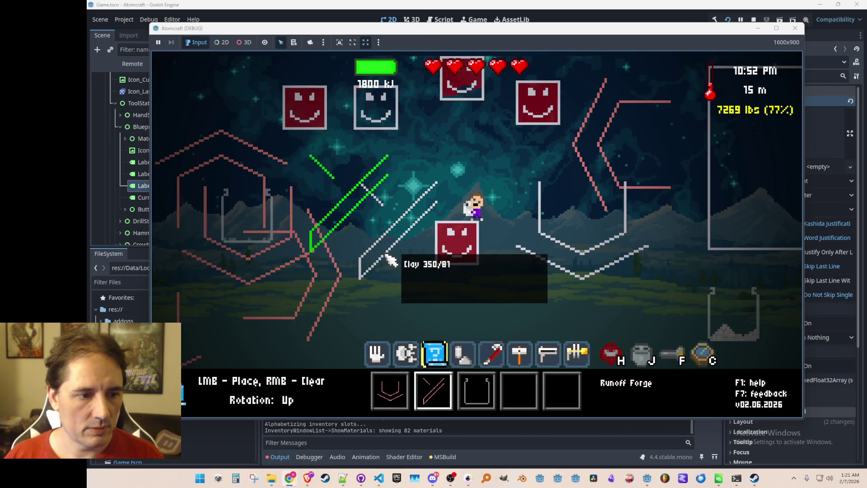
{"action": "key", "text": "r"}
{"action": "left_click", "coordinate": [394, 246]}
{"action": "key", "text": "r"}
{"action": "left_click", "coordinate": [397, 314]}
{"action": "key", "text": "r"}
{"action": "left_click", "coordinate": [368, 270]}
{"action": "key", "text": "r"}
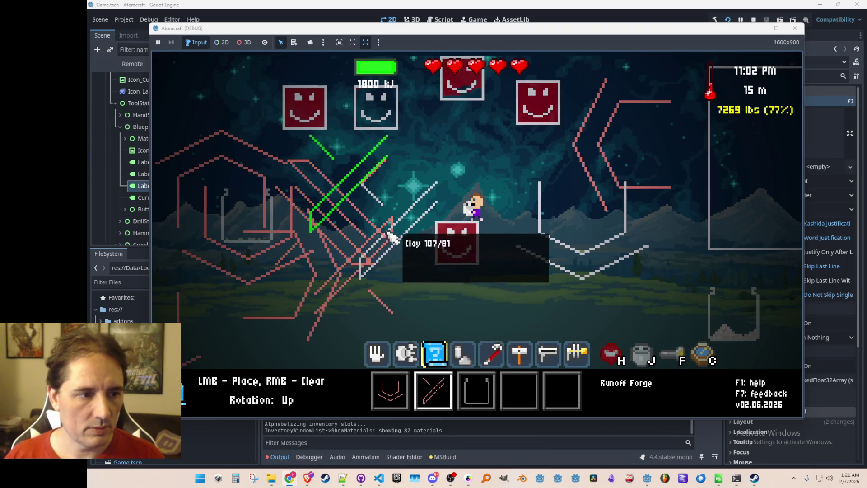
{"action": "left_click", "coordinate": [368, 243]}
Step: Place three rotated Glass Bottle blueprints at the lower right
{"action": "key", "text": "r"}
{"action": "scroll", "coordinate": [520, 289], "scroll_direction": "down", "scroll_amount": 1}
{"action": "key", "text": "r"}
{"action": "key", "text": "r"}
{"action": "key", "text": "r"}
{"action": "left_click", "coordinate": [577, 233]}
{"action": "key", "text": "r"}
{"action": "left_click", "coordinate": [597, 257]}
{"action": "key", "text": "r"}
{"action": "key", "text": "r"}
{"action": "left_click", "coordinate": [616, 267]}
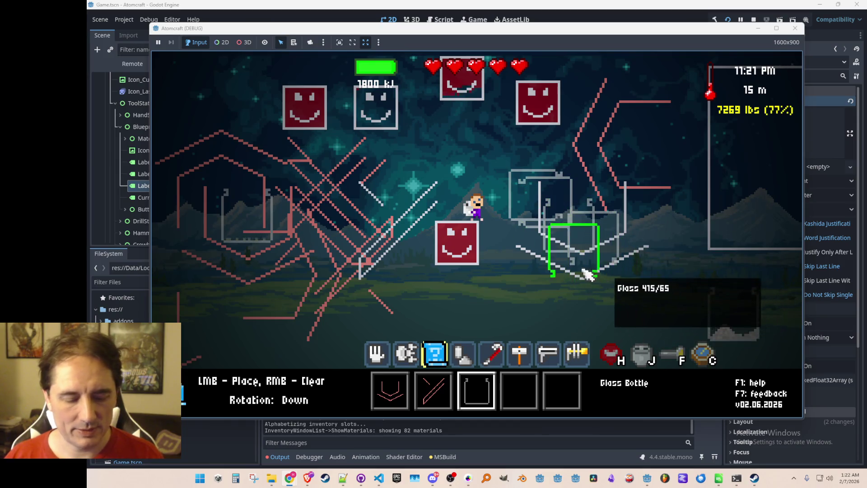
Step: Mine glass and ceramic from the placed blocks with the beam, then stop the playtest
{"action": "scroll", "coordinate": [591, 271], "scroll_direction": "up", "scroll_amount": 2}
{"action": "scroll", "coordinate": [555, 245], "scroll_direction": "down", "scroll_amount": 1}
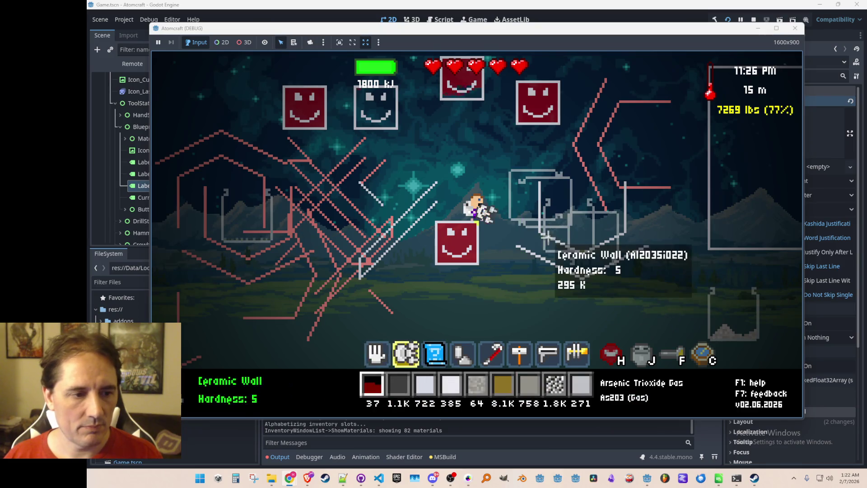
{"action": "mouse_move", "coordinate": [554, 245]}
{"action": "left_mouse_down"}
{"action": "mouse_move", "coordinate": [500, 228]}
{"action": "mouse_move", "coordinate": [513, 184]}
{"action": "mouse_move", "coordinate": [494, 190]}
{"action": "mouse_move", "coordinate": [472, 226]}
{"action": "mouse_move", "coordinate": [447, 226]}
{"action": "mouse_move", "coordinate": [440, 206]}
{"action": "mouse_move", "coordinate": [422, 239]}
{"action": "left_mouse_up"}
{"action": "key", "text": "space"}
{"action": "mouse_move", "coordinate": [446, 322]}
{"action": "left_mouse_down"}
{"action": "mouse_move", "coordinate": [469, 199]}
{"action": "mouse_move", "coordinate": [468, 92]}
{"action": "left_mouse_up"}
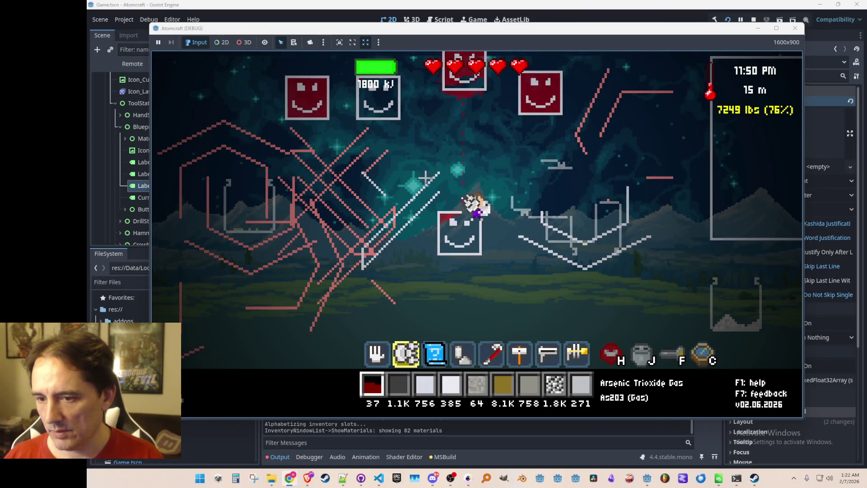
{"action": "left_click", "coordinate": [753, 20]}
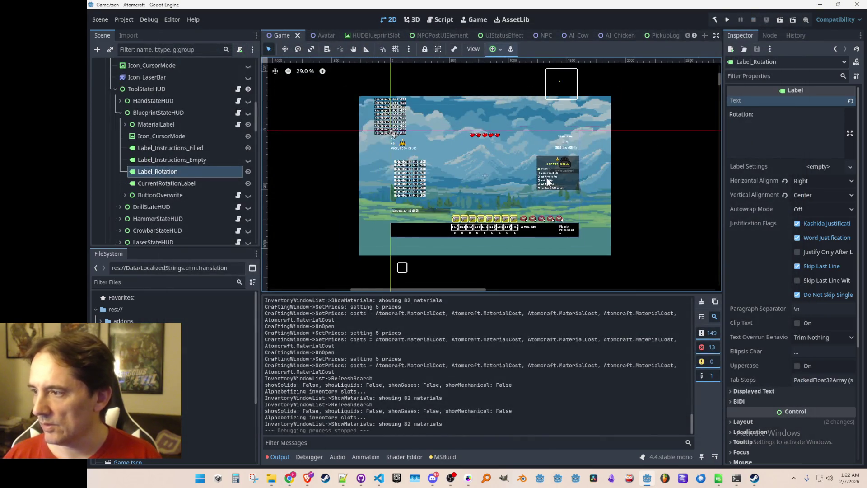
Step: Save the Game scene in Godot with Ctrl+S
{"action": "key", "text": "ctrl+s"}
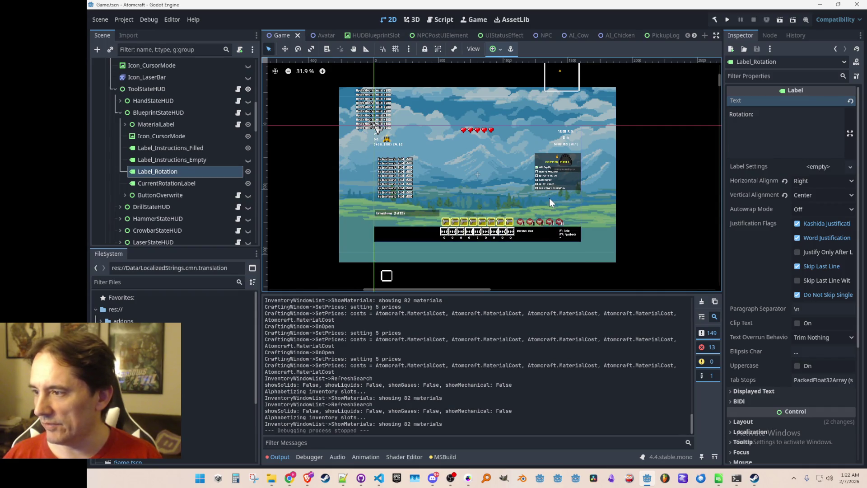
{"action": "scroll", "coordinate": [555, 195], "scroll_direction": "down", "scroll_amount": 2}
{"action": "scroll", "coordinate": [562, 198], "scroll_direction": "up", "scroll_amount": 2}
{"action": "scroll", "coordinate": [562, 194], "scroll_direction": "down", "scroll_amount": 1}
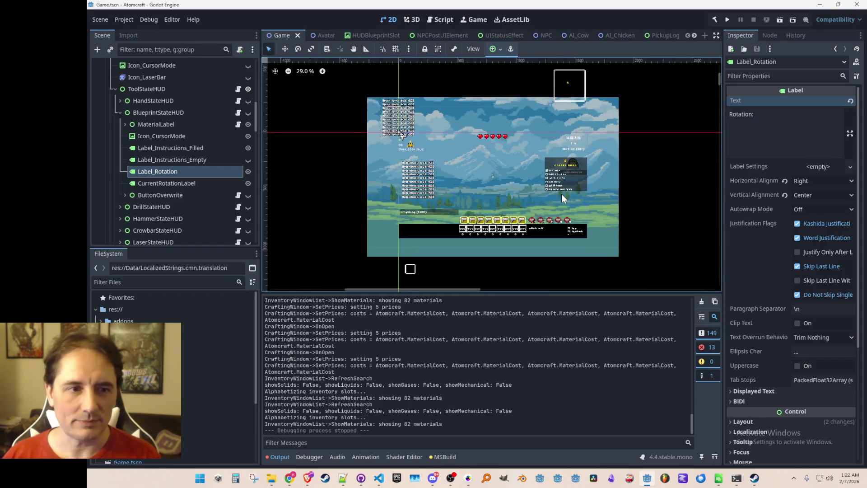
{"action": "key", "text": "ctrl+s"}
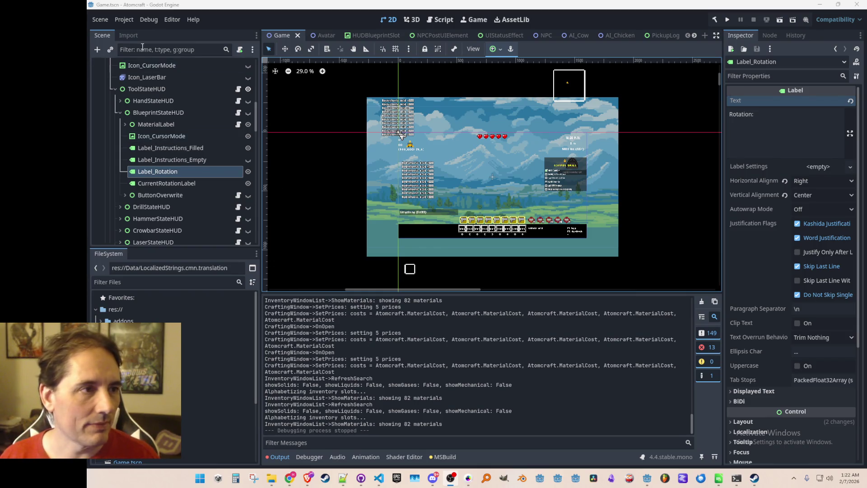
Step: Bring up VS Code and the File Explorer window showing the Materials folder tab
{"action": "left_click", "coordinate": [380, 483]}
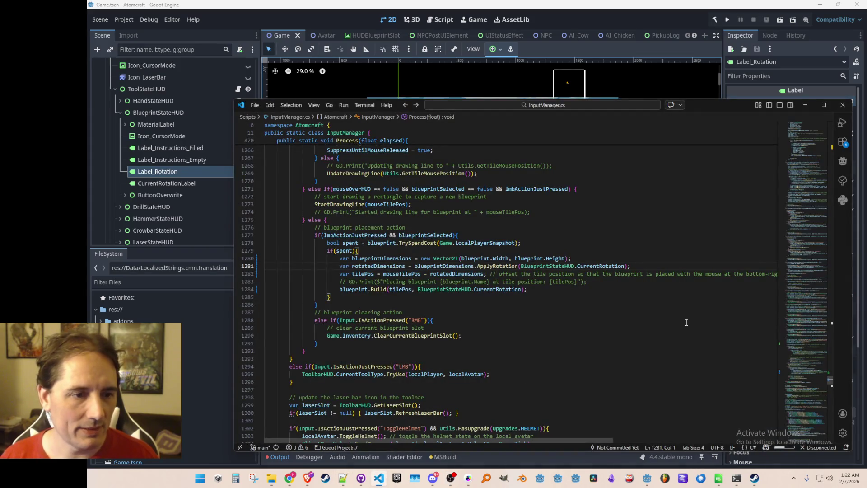
{"action": "scroll", "coordinate": [686, 322], "scroll_direction": "down", "scroll_amount": 15}
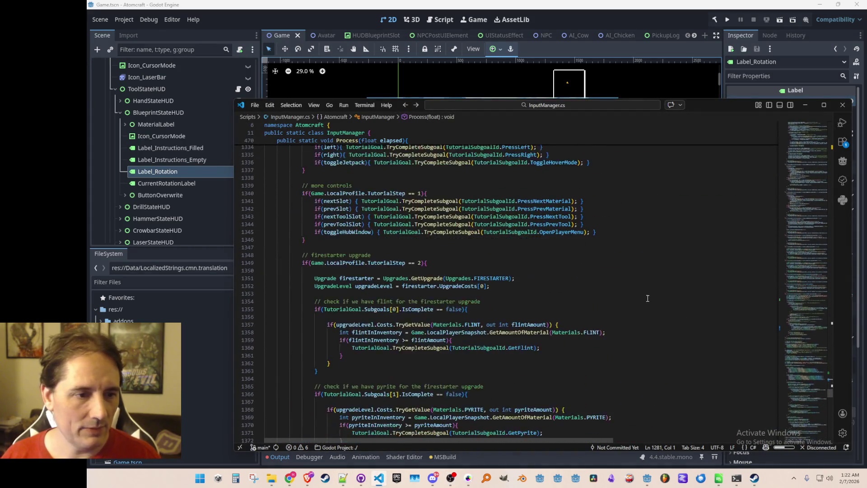
{"action": "scroll", "coordinate": [647, 298], "scroll_direction": "down", "scroll_amount": 5}
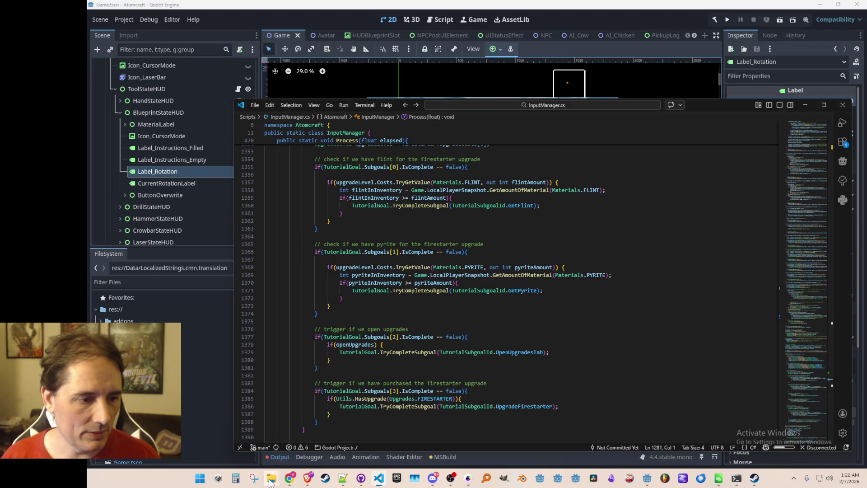
{"action": "mouse_move", "coordinate": [270, 482]}
{"action": "left_click", "coordinate": [251, 438]}
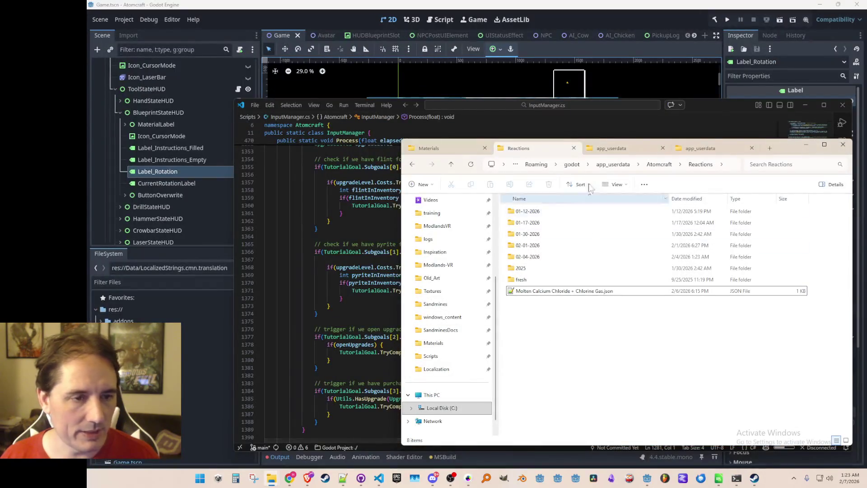
{"action": "key", "text": "ctrl+shift+Tab"}
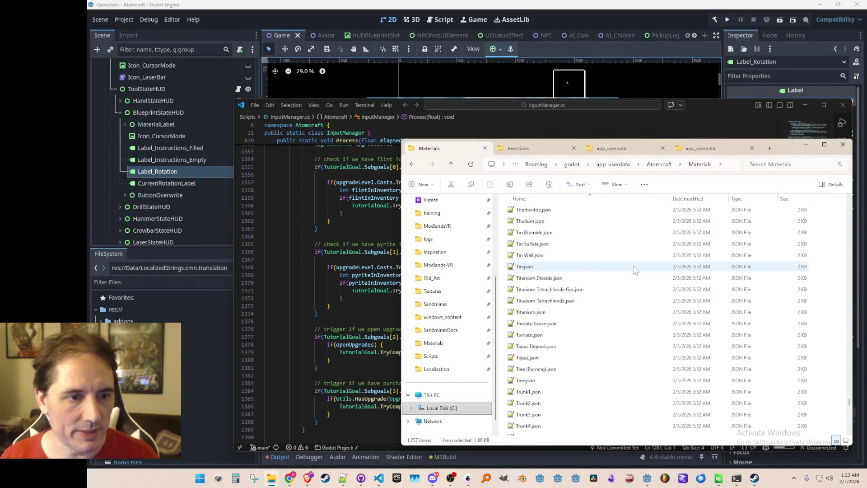
{"action": "scroll", "coordinate": [841, 386], "scroll_direction": "up", "scroll_amount": 10}
{"action": "left_click_drag", "start_coordinate": [849, 389], "coordinate": [826, 170]}
{"action": "left_click", "coordinate": [565, 14]}
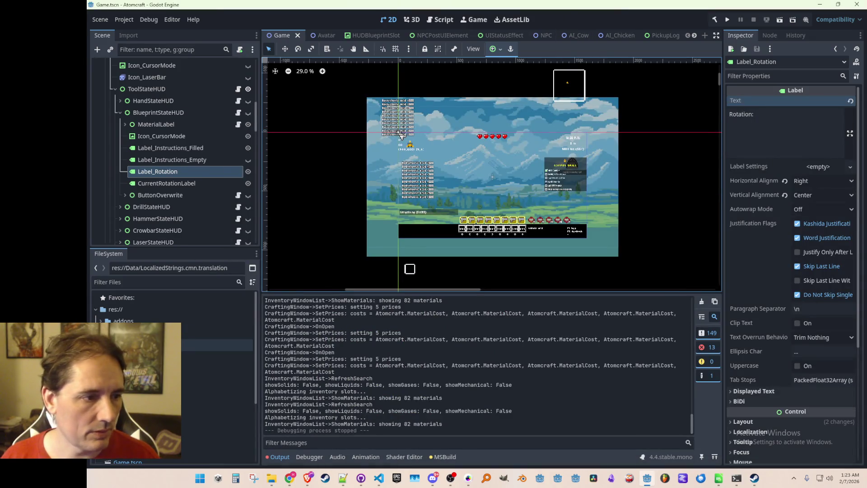
Step: Delete AllMaterials.json from the project's Data folder
{"action": "left_click", "coordinate": [216, 345]}
{"action": "left_click", "coordinate": [216, 347]}
{"action": "key", "text": "Delete"}
{"action": "key", "text": "Return"}
Step: Run the Atomcraft project and start a single-player game
{"action": "left_click", "coordinate": [385, 482]}
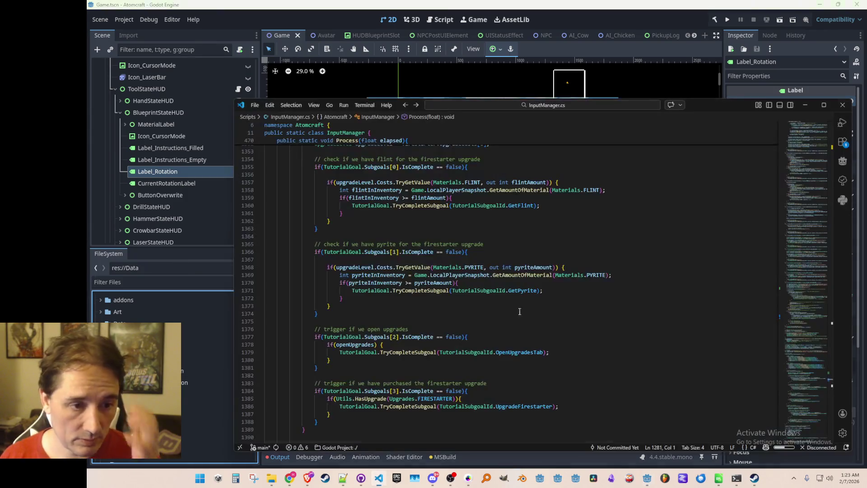
{"action": "left_click", "coordinate": [716, 21]}
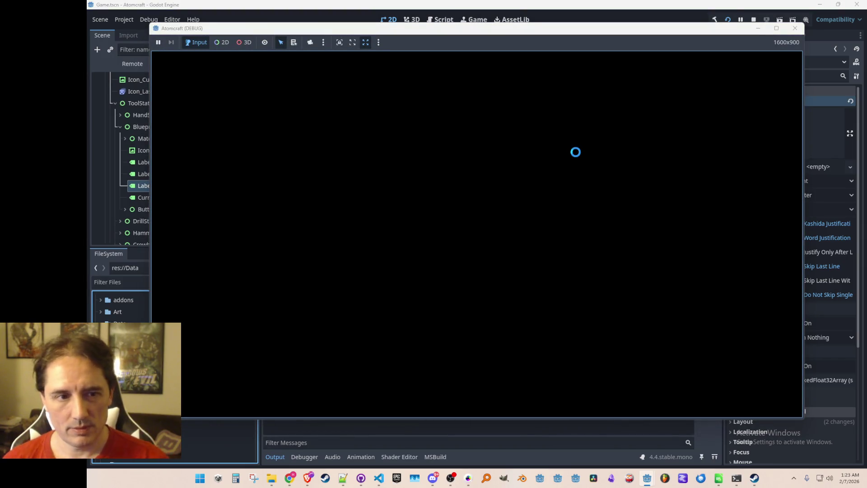
{"action": "left_click", "coordinate": [537, 239]}
Step: Choose the player profile and world, and nudge the game window into place
{"action": "left_click", "coordinate": [511, 237]}
{"action": "left_click", "coordinate": [537, 239]}
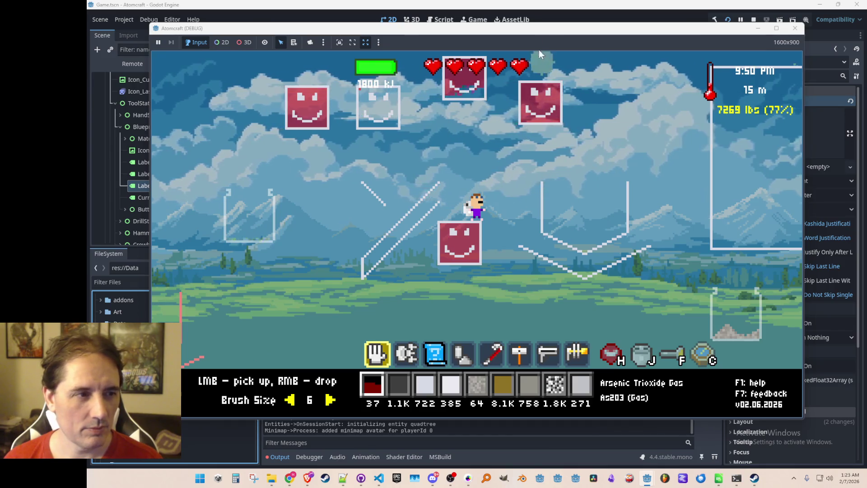
{"action": "mouse_move", "coordinate": [532, 30]}
{"action": "left_mouse_down"}
{"action": "mouse_move", "coordinate": [566, 355]}
{"action": "mouse_move", "coordinate": [649, 89]}
{"action": "mouse_move", "coordinate": [545, 33]}
{"action": "mouse_move", "coordinate": [555, 34]}
{"action": "left_mouse_up"}
Step: Look through the inventory's crafting, equipment and materials views, then close it
{"action": "key", "text": "Tab"}
{"action": "left_click", "coordinate": [466, 119]}
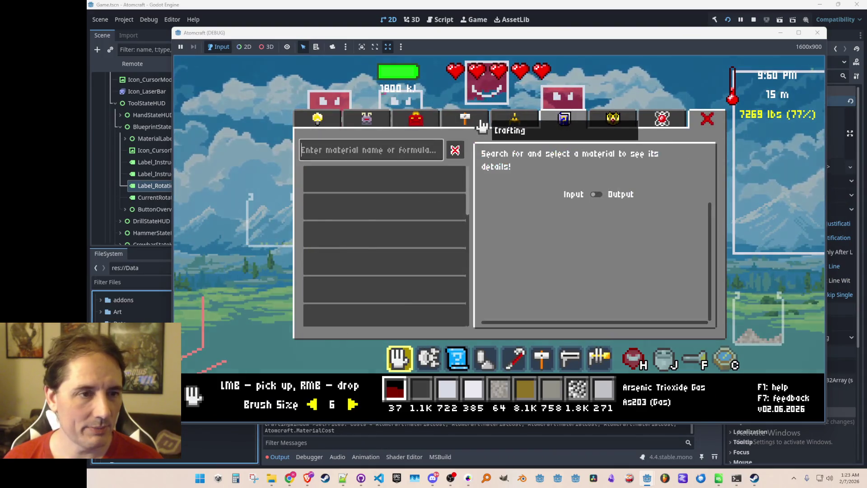
{"action": "left_click", "coordinate": [431, 127]}
{"action": "left_click", "coordinate": [380, 129]}
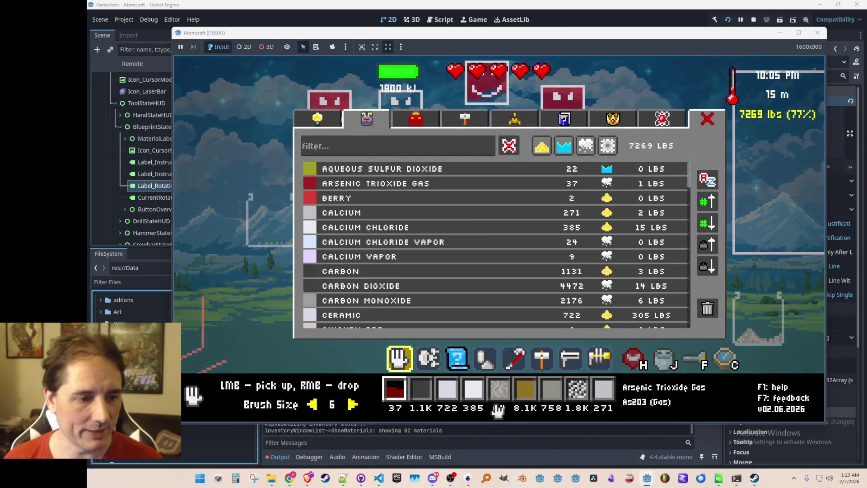
{"action": "left_click", "coordinate": [376, 481]}
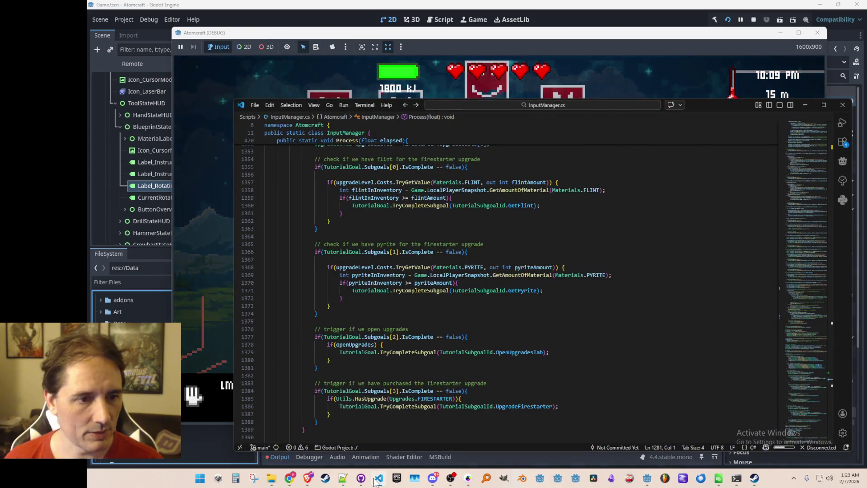
{"action": "left_click", "coordinate": [375, 481]}
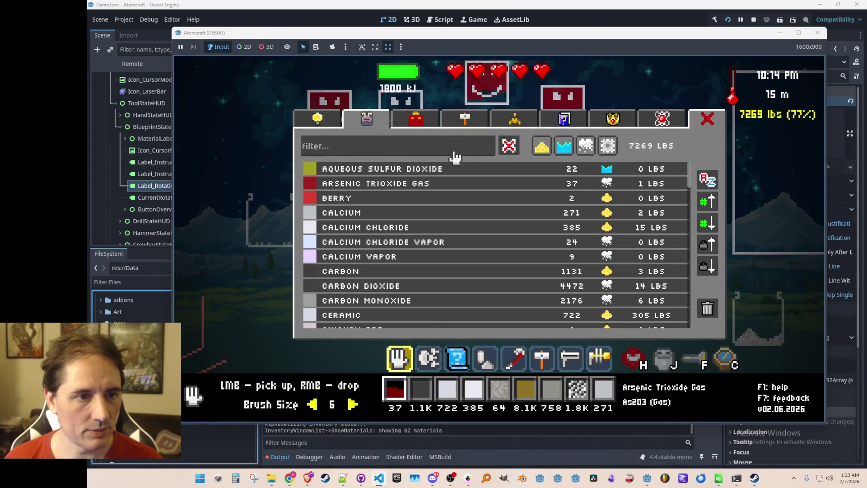
{"action": "left_click", "coordinate": [707, 121]}
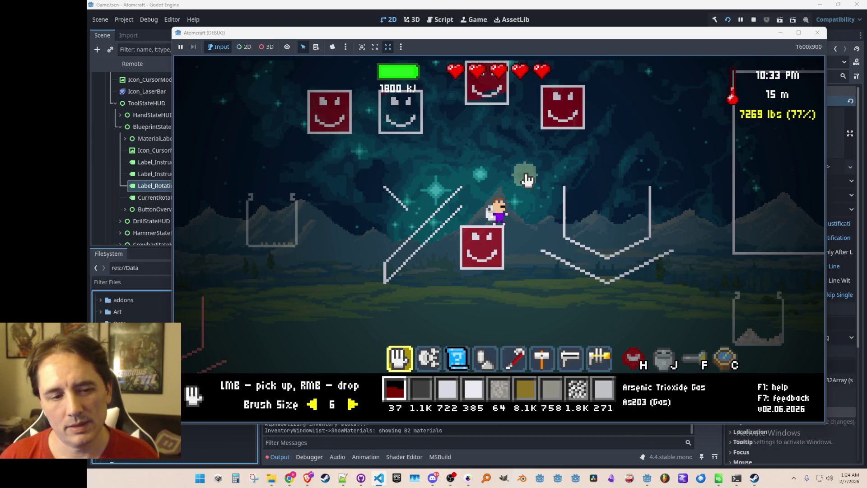
Step: Toggle the inventory, reposition the game window, and bring the YouTube music window into view
{"action": "key", "text": "i"}
{"action": "key", "text": "i"}
{"action": "mouse_move", "coordinate": [685, 36]}
{"action": "left_mouse_down"}
{"action": "mouse_move", "coordinate": [866, 108]}
{"action": "mouse_move", "coordinate": [827, 54]}
{"action": "mouse_move", "coordinate": [701, 60]}
{"action": "mouse_move", "coordinate": [555, 279]}
{"action": "mouse_move", "coordinate": [687, 128]}
{"action": "mouse_move", "coordinate": [674, 32]}
{"action": "left_mouse_up"}
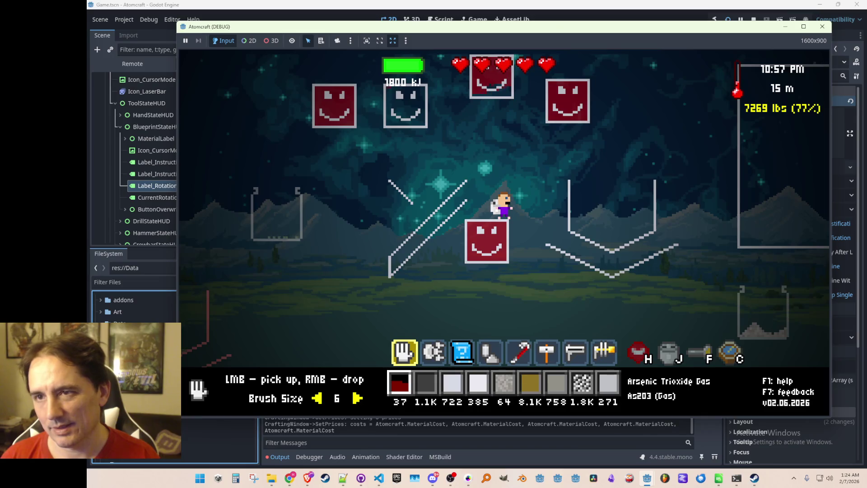
{"action": "key", "text": "super+shift+Left"}
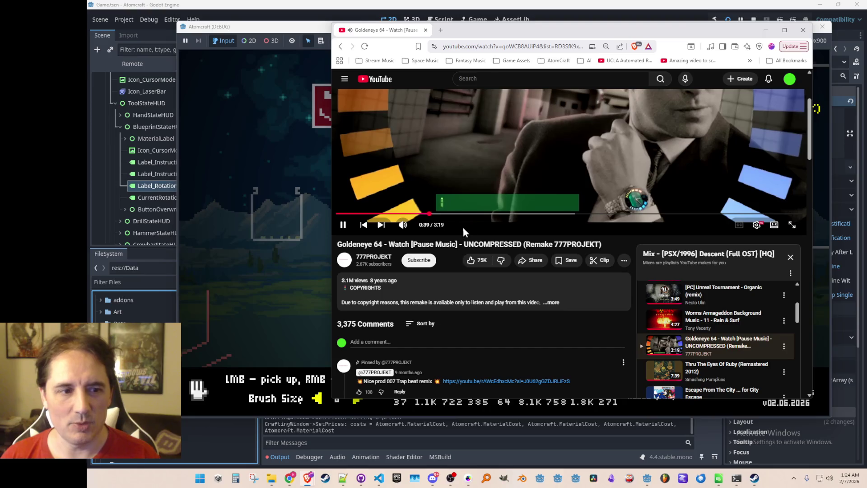
Step: Glance at the YouTube window, then send it back to the other screen
{"action": "scroll", "coordinate": [504, 256], "scroll_direction": "up", "scroll_amount": 1}
{"action": "scroll", "coordinate": [504, 256], "scroll_direction": "up", "scroll_amount": 2}
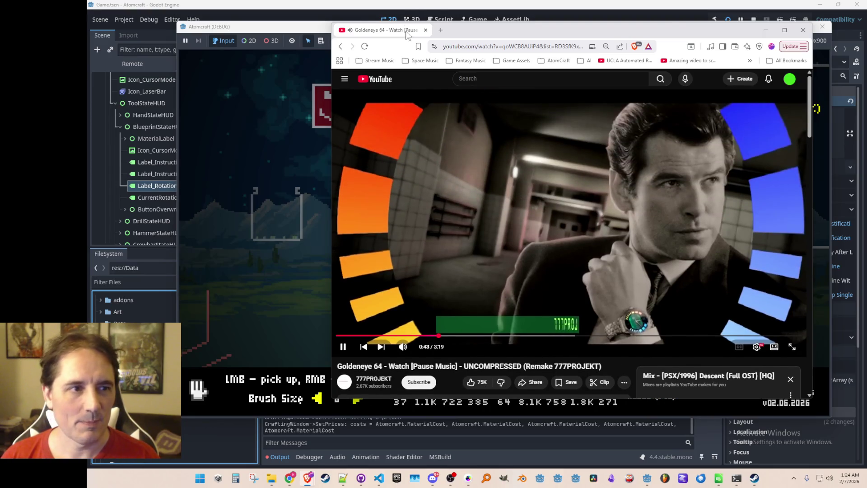
{"action": "key", "text": "super+shift+Right"}
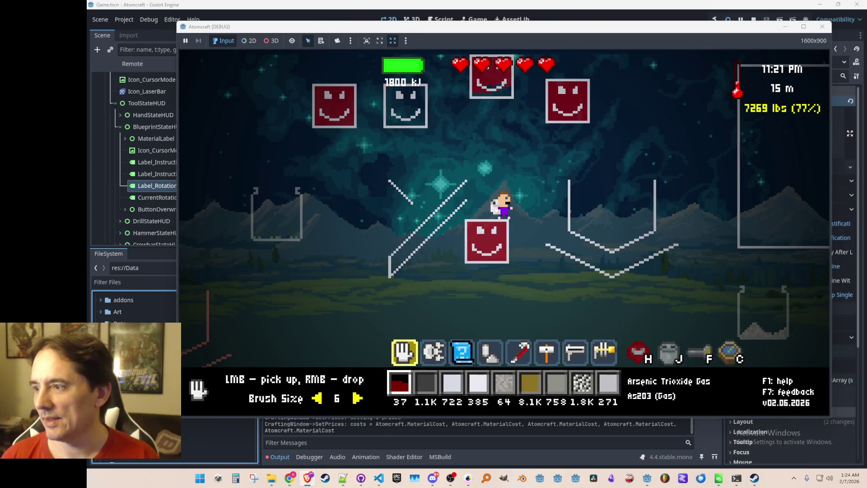
Step: Try hotbar tools 2 and 1, then stop the running game with F8
{"action": "key", "text": "2"}
{"action": "key", "text": "1"}
{"action": "scroll", "coordinate": [539, 224], "scroll_direction": "down", "scroll_amount": 2}
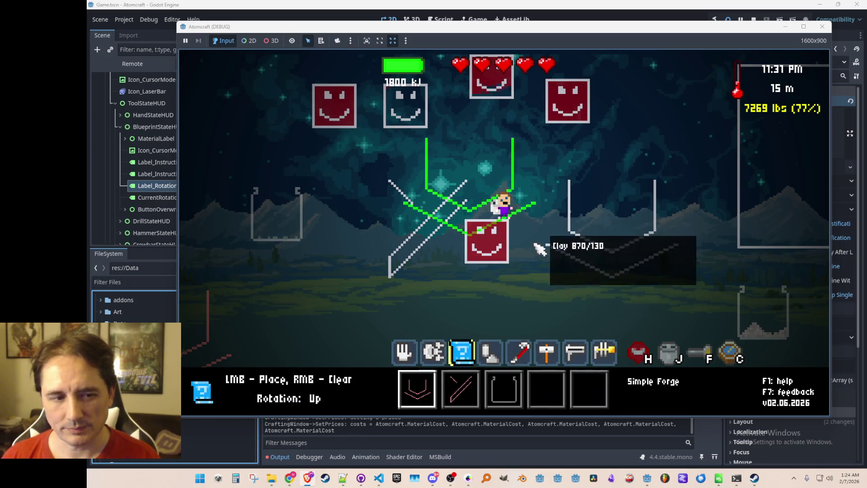
{"action": "scroll", "coordinate": [555, 230], "scroll_direction": "up", "scroll_amount": 2}
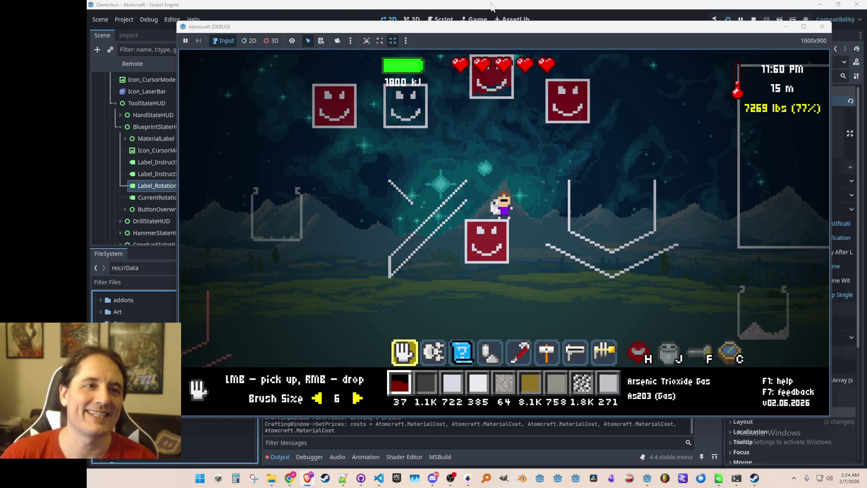
{"action": "key", "text": "F8"}
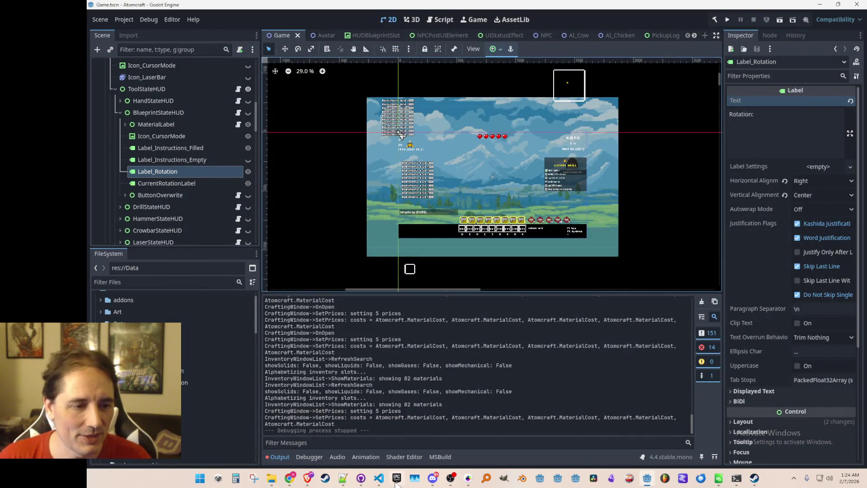
Step: Open Version.cs in VS Code via quick file search
{"action": "left_click", "coordinate": [379, 478]}
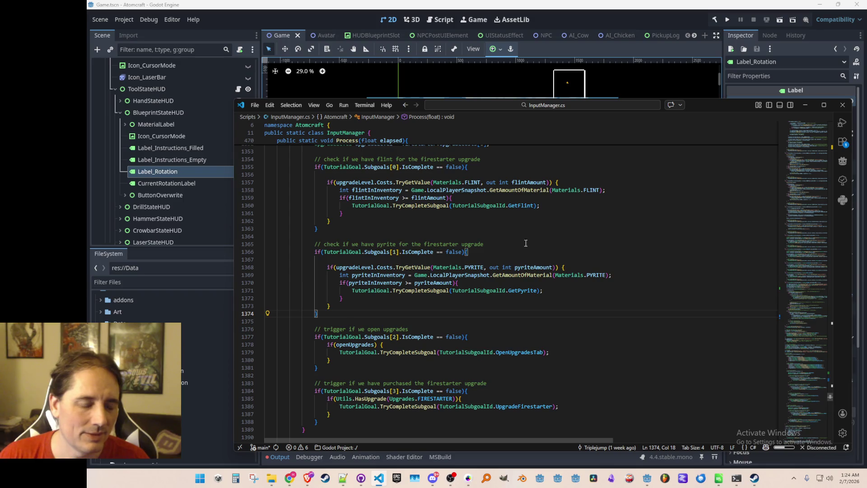
{"action": "key", "text": "ctrl+p"}
{"action": "type", "text": "Vers"}
{"action": "left_click", "coordinate": [537, 123]}
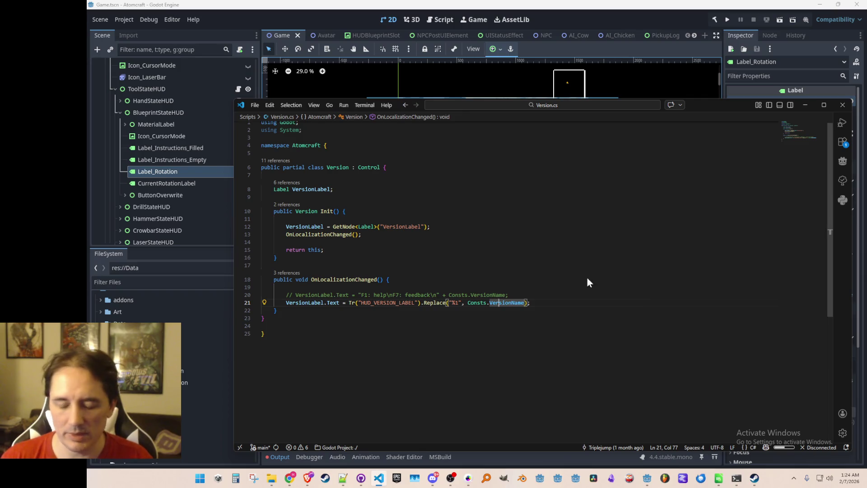
Step: Change VersionName in Consts.cs to v02.07.2026, save, and relaunch the project from Godot
{"action": "key", "text": "F12"}
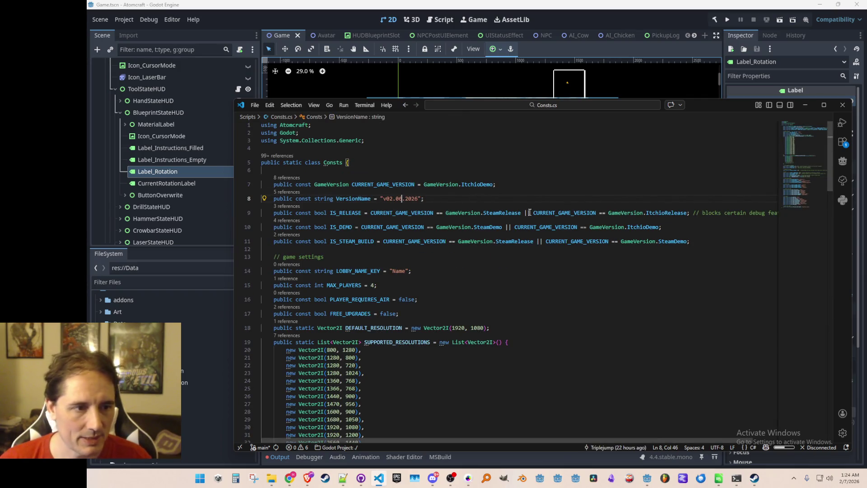
{"action": "key", "text": "ctrl+s"}
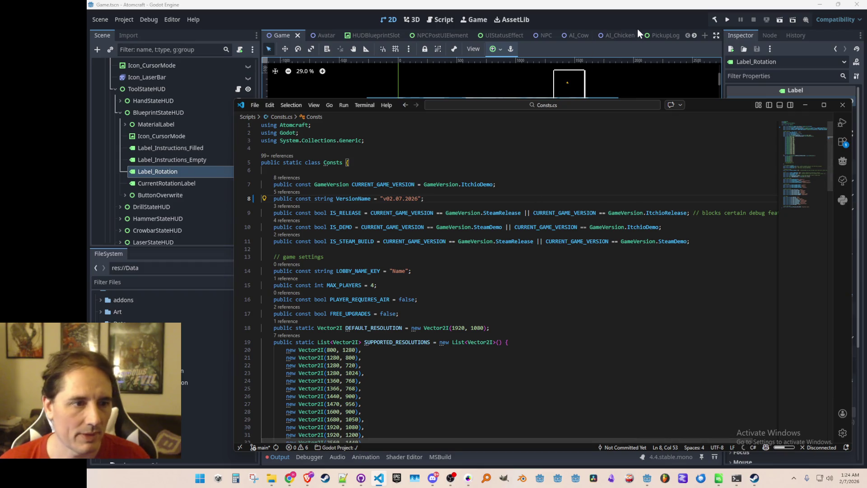
{"action": "left_click", "coordinate": [665, 11]}
{"action": "left_click", "coordinate": [728, 18]}
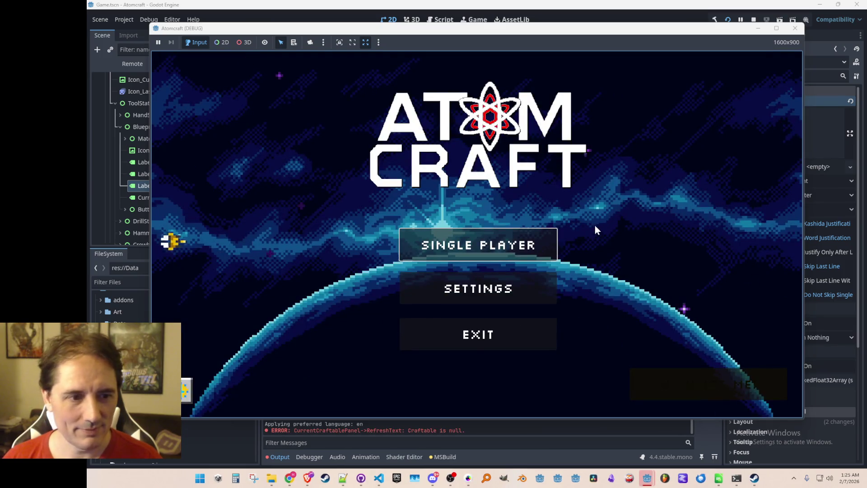
Step: Start Single Player, pick the profile, and load its world
{"action": "left_click", "coordinate": [530, 246]}
{"action": "scroll", "coordinate": [465, 264], "scroll_direction": "down", "scroll_amount": 2}
{"action": "left_click", "coordinate": [470, 263]}
{"action": "left_click", "coordinate": [584, 240]}
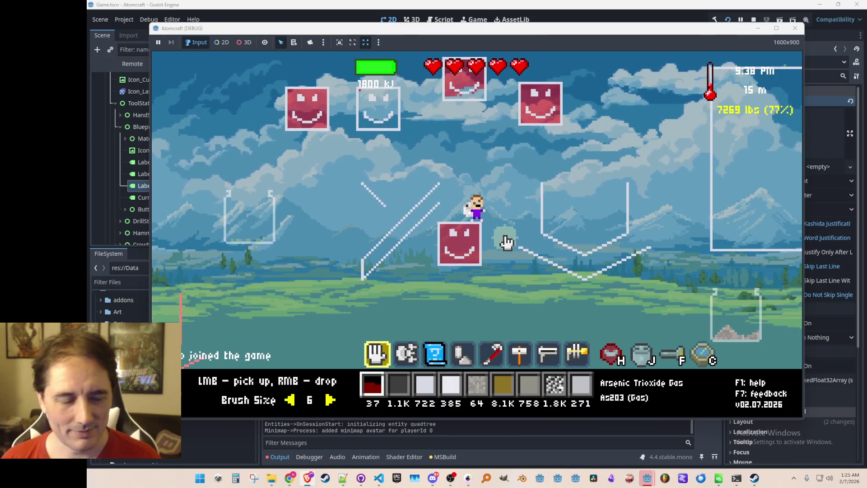
Step: Run export_all_materials in the in-game console
{"action": "key", "text": "grave"}
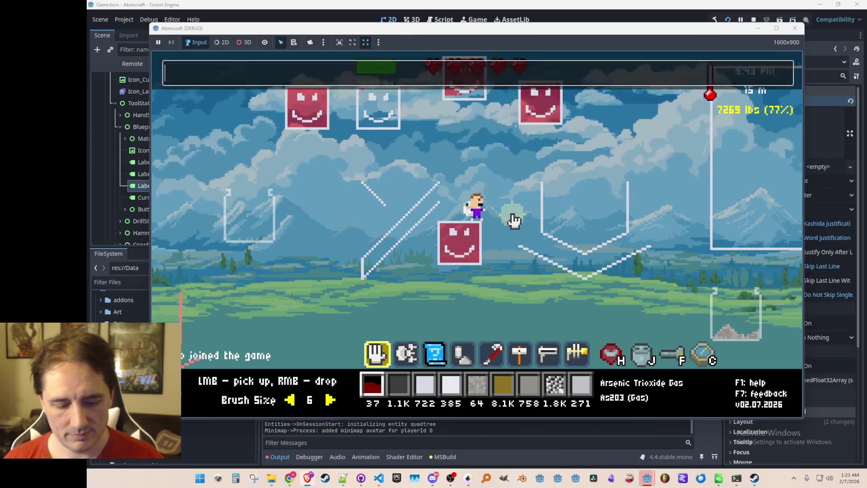
{"action": "type", "text": "export_all_materi"}
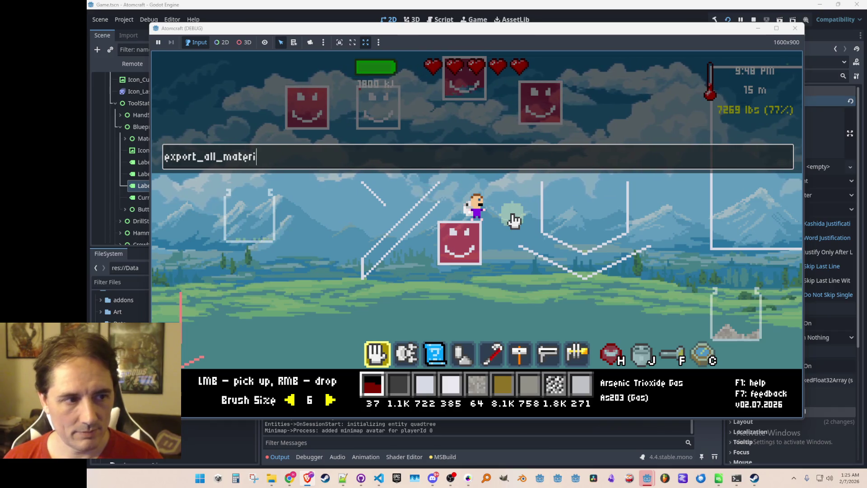
{"action": "type", "text": "als"}
{"action": "key", "text": "Return"}
Step: Run export_all_reactions in the console, then close the running game
{"action": "type", "text": "expor_al"}
{"action": "key", "text": "BackSpace"}
{"action": "key", "text": "BackSpace"}
{"action": "key", "text": "BackSpace"}
{"action": "type", "text": "t_all_reactions"}
{"action": "key", "text": "Return"}
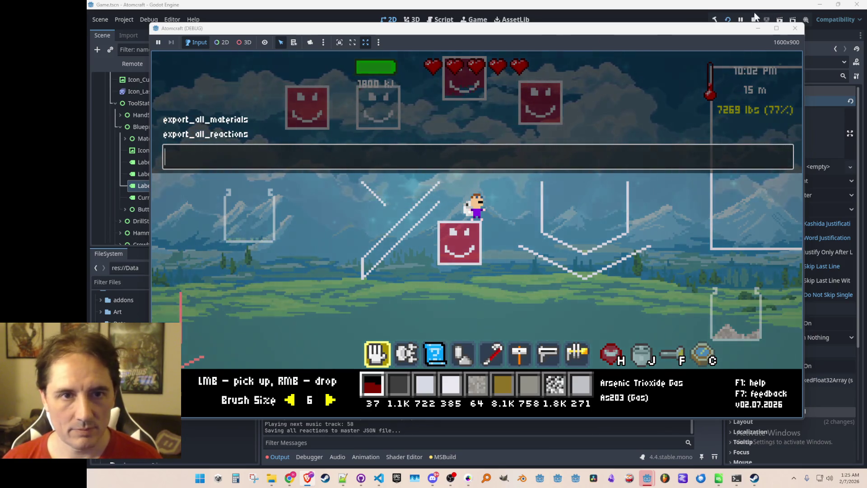
{"action": "left_click", "coordinate": [754, 19]}
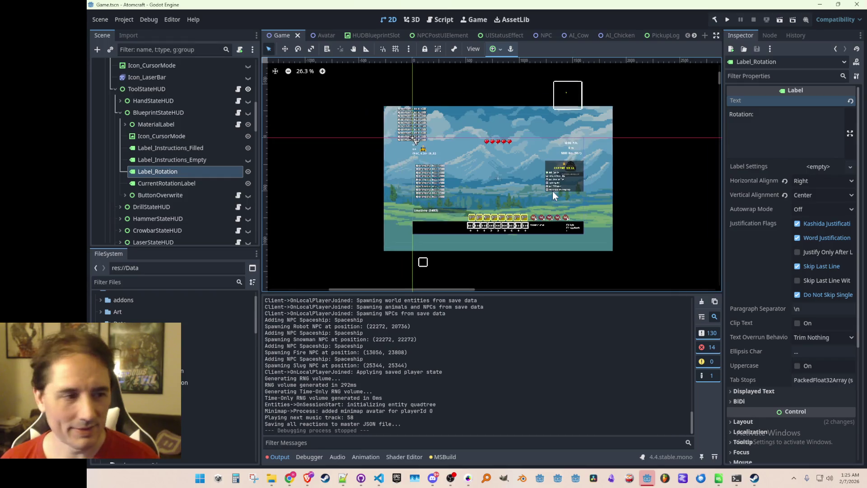
Step: Delete AllMaterials.json from the Materials folder
{"action": "mouse_move", "coordinate": [272, 481]}
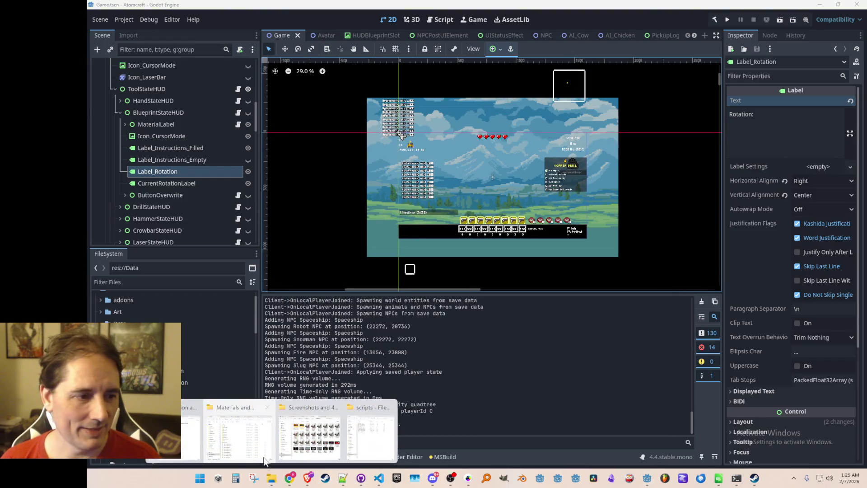
{"action": "left_click", "coordinate": [228, 443]}
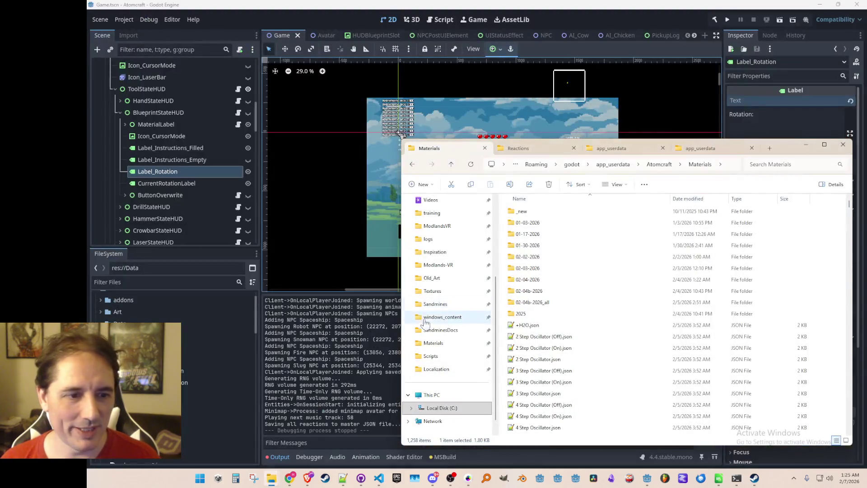
{"action": "left_click", "coordinate": [542, 336]}
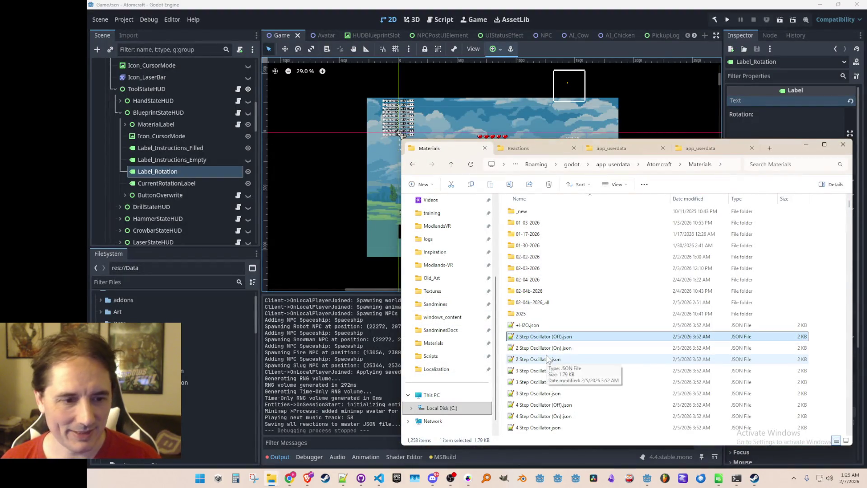
{"action": "scroll", "coordinate": [560, 325], "scroll_direction": "down", "scroll_amount": 7}
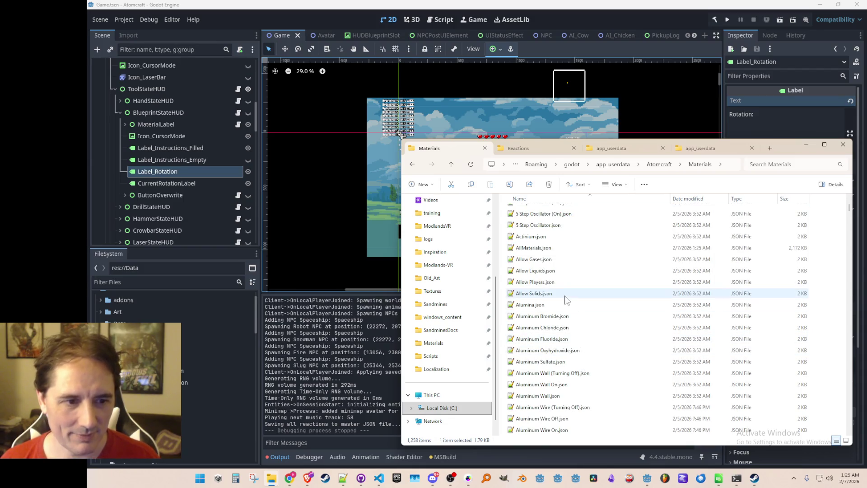
{"action": "left_click", "coordinate": [533, 247]}
{"action": "left_click", "coordinate": [231, 328]}
{"action": "key", "text": "alt+Tab"}
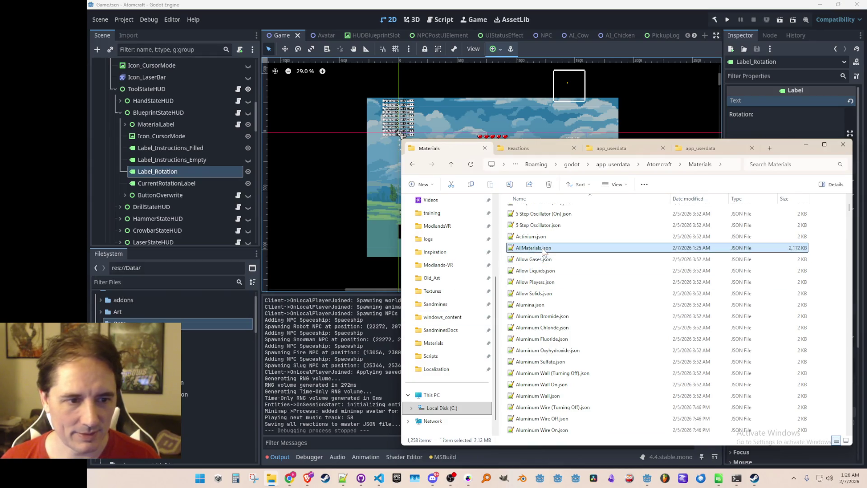
{"action": "key", "text": "Delete"}
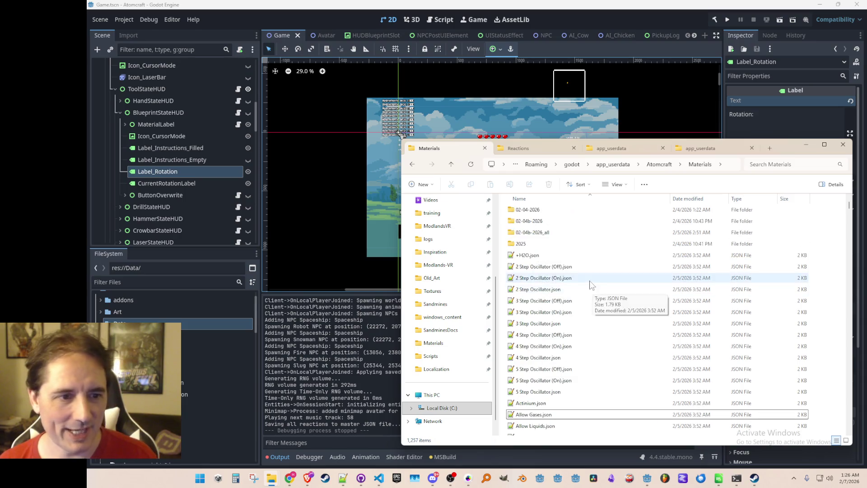
Step: Recycle the remaining 1,247 JSON files from +H2O.json onward, then open Reactions
{"action": "left_click", "coordinate": [575, 259]}
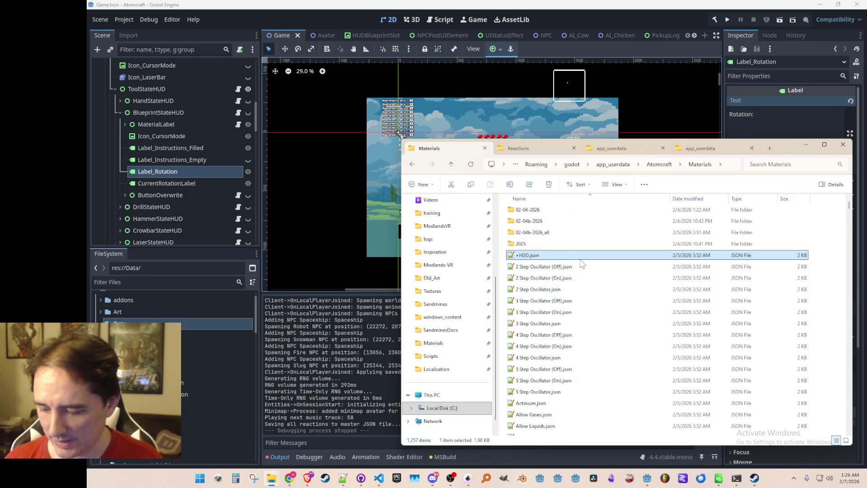
{"action": "key", "text": "shift+End"}
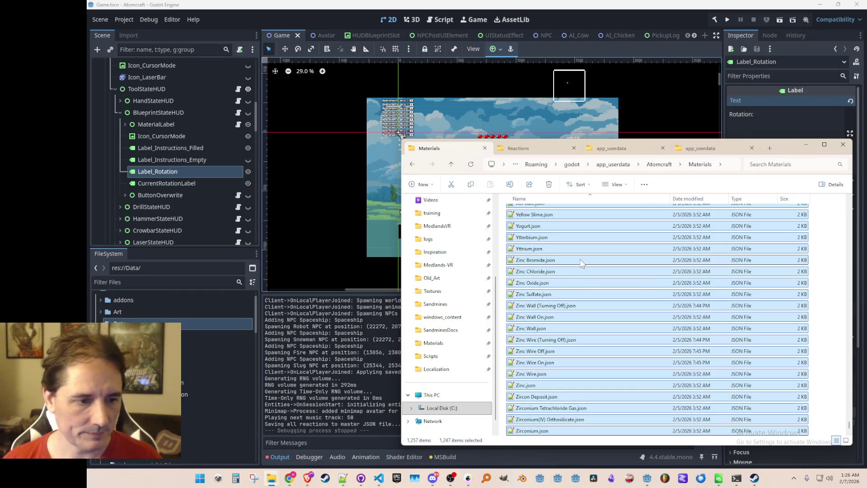
{"action": "key", "text": "Delete"}
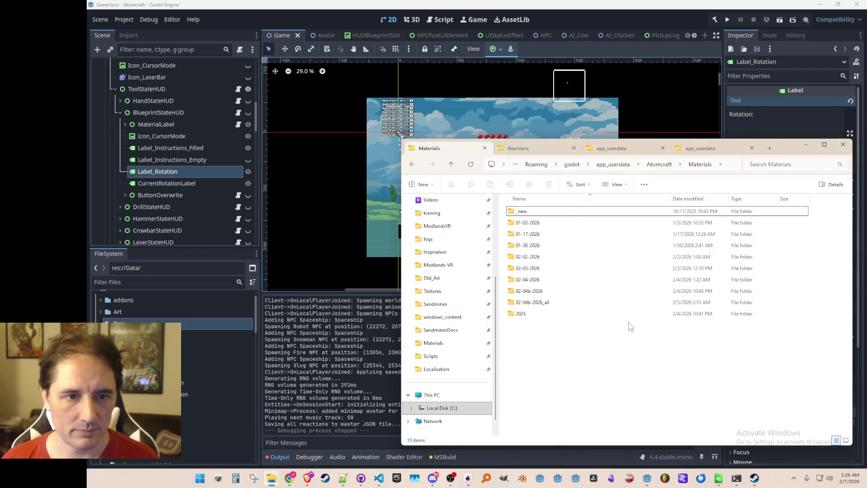
{"action": "left_click", "coordinate": [550, 151]}
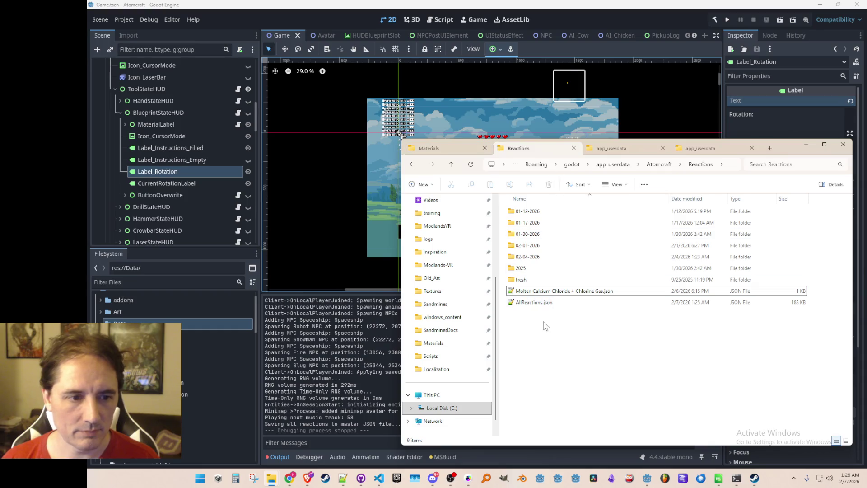
Step: Drag AllReactions.json into the project's Data folder, then remove it from the project
{"action": "mouse_move", "coordinate": [536, 306]}
{"action": "left_mouse_down"}
{"action": "mouse_move", "coordinate": [223, 357]}
{"action": "mouse_move", "coordinate": [133, 318]}
{"action": "mouse_move", "coordinate": [217, 370]}
{"action": "left_mouse_up"}
{"action": "right_click", "coordinate": [144, 370]}
{"action": "left_click", "coordinate": [212, 397]}
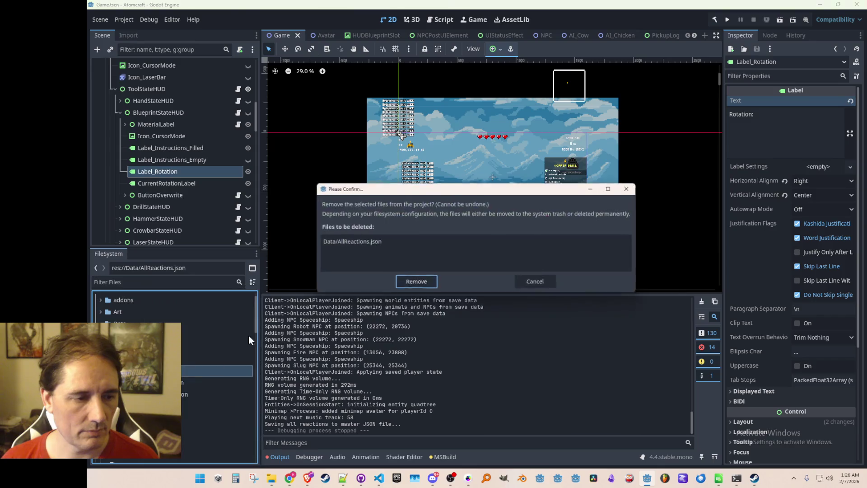
{"action": "left_click", "coordinate": [415, 284]}
{"action": "key", "text": "alt+Tab"}
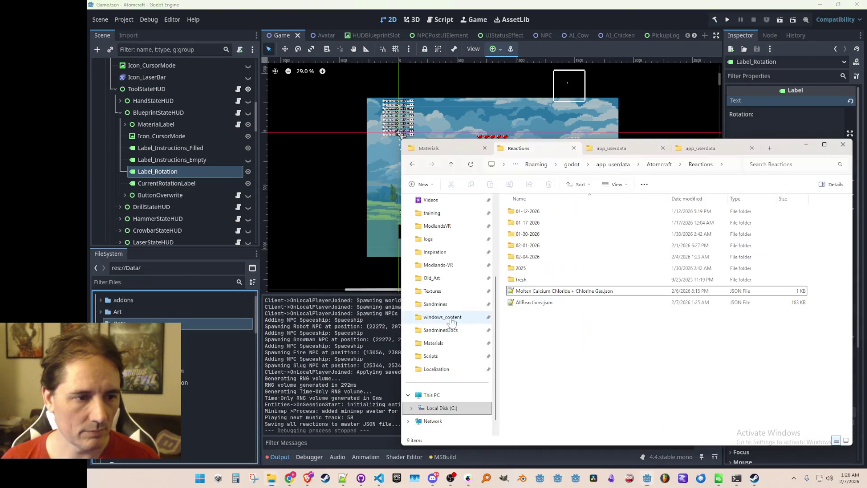
Step: Delete AllReactions.json from the Reactions folder
{"action": "left_click", "coordinate": [536, 306]}
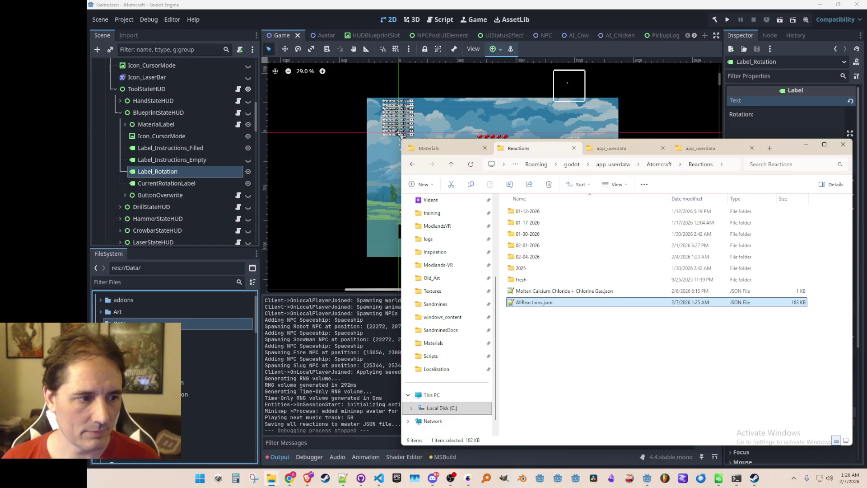
{"action": "left_click_drag", "start_coordinate": [545, 340], "coordinate": [542, 303]}
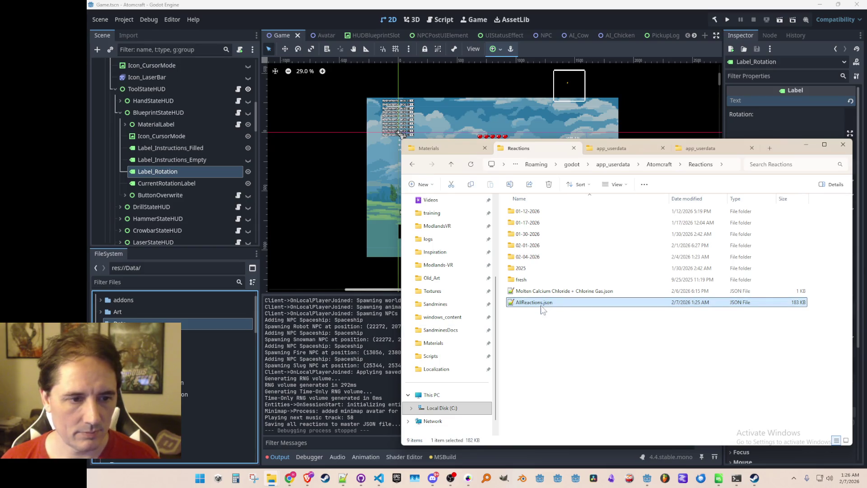
{"action": "key", "text": "Delete"}
Step: Create a 02-07-2026 folder and move the Molten Calcium Chloride reaction file into it
{"action": "right_click", "coordinate": [551, 329]}
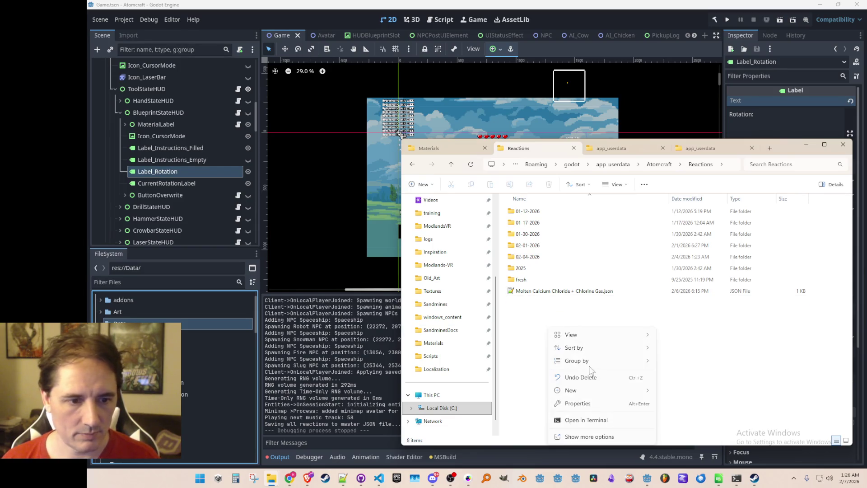
{"action": "mouse_move", "coordinate": [599, 391]}
{"action": "left_click", "coordinate": [696, 272]}
{"action": "type", "text": "02-07-2026"}
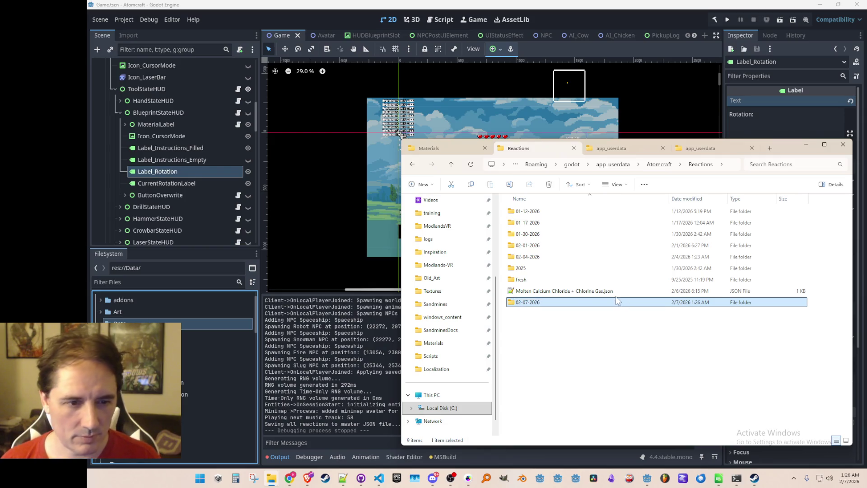
{"action": "mouse_move", "coordinate": [616, 295]}
{"action": "left_mouse_down"}
{"action": "mouse_move", "coordinate": [555, 298]}
{"action": "mouse_move", "coordinate": [560, 317]}
{"action": "left_mouse_up"}
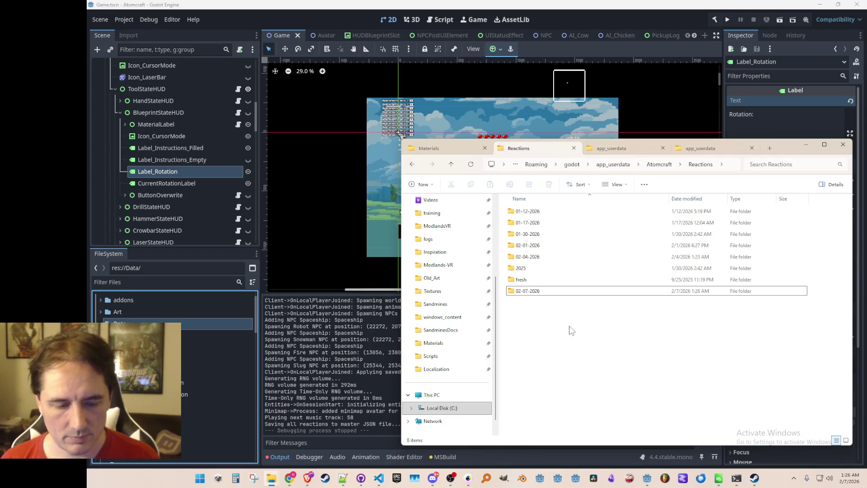
Step: Check the Materials folder, minimize File Explorer, and save the Godot scene
{"action": "left_click", "coordinate": [457, 145]}
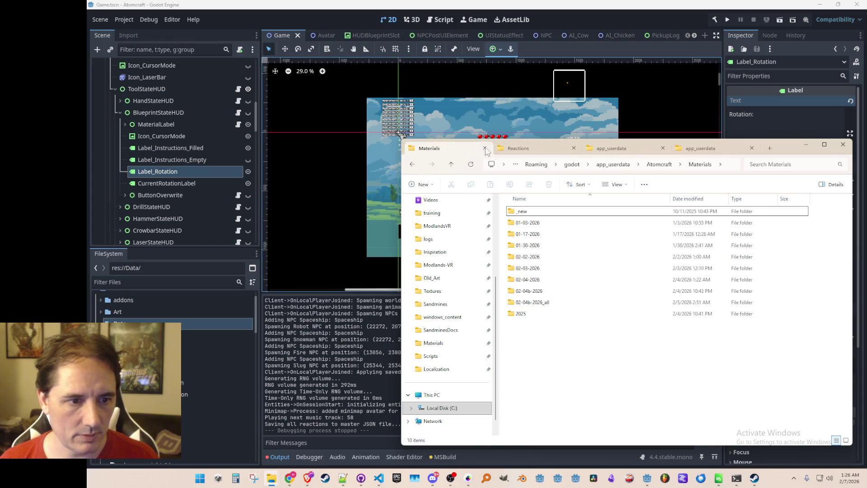
{"action": "left_click", "coordinate": [531, 151]}
{"action": "left_click", "coordinate": [807, 145]}
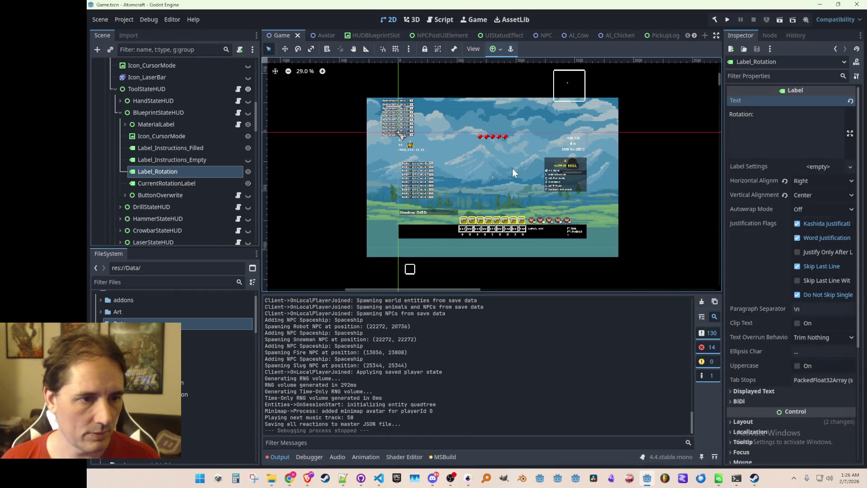
{"action": "key", "text": "ctrl+s"}
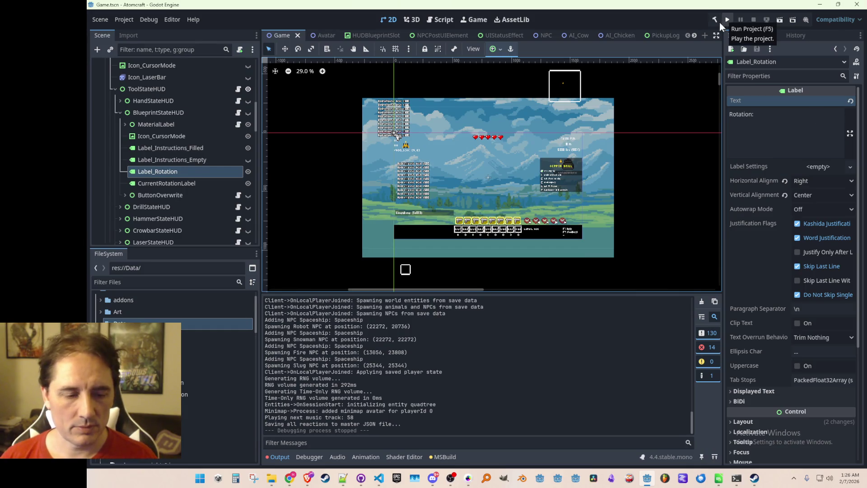
Step: Run the Atomcraft project from the Godot editor
{"action": "left_click", "coordinate": [380, 478]}
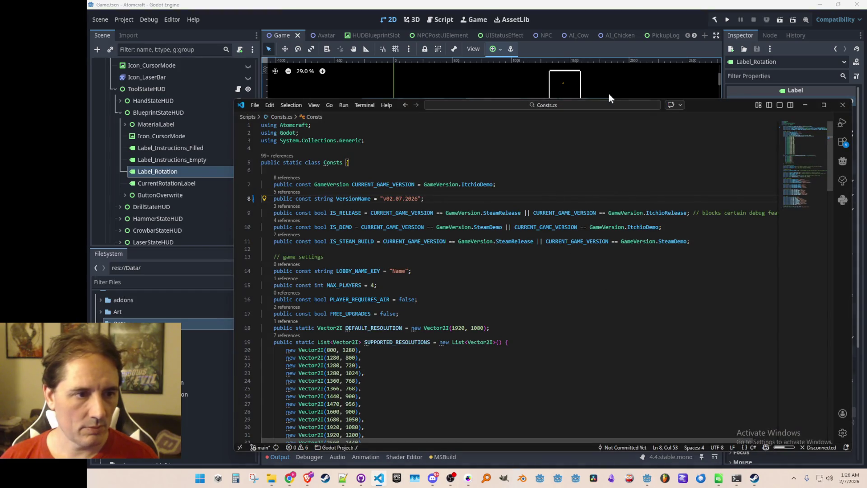
{"action": "left_click", "coordinate": [680, 14]}
{"action": "left_click", "coordinate": [728, 19]}
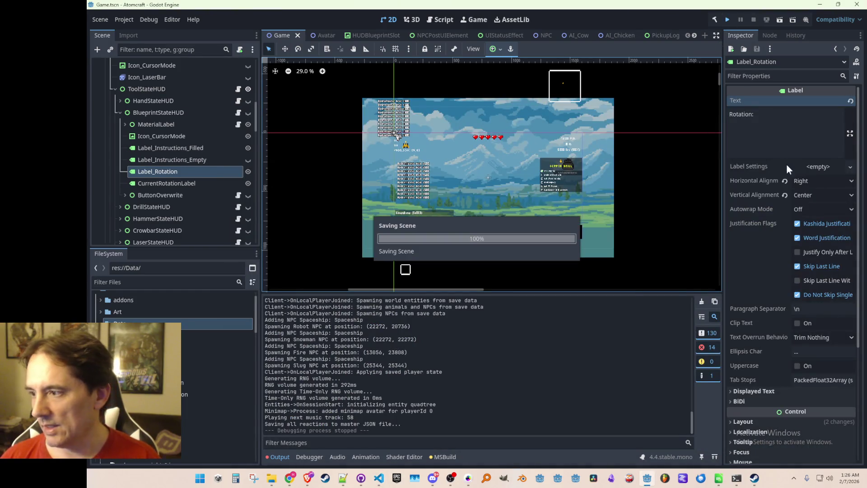
{"action": "key", "text": "alt+Tab"}
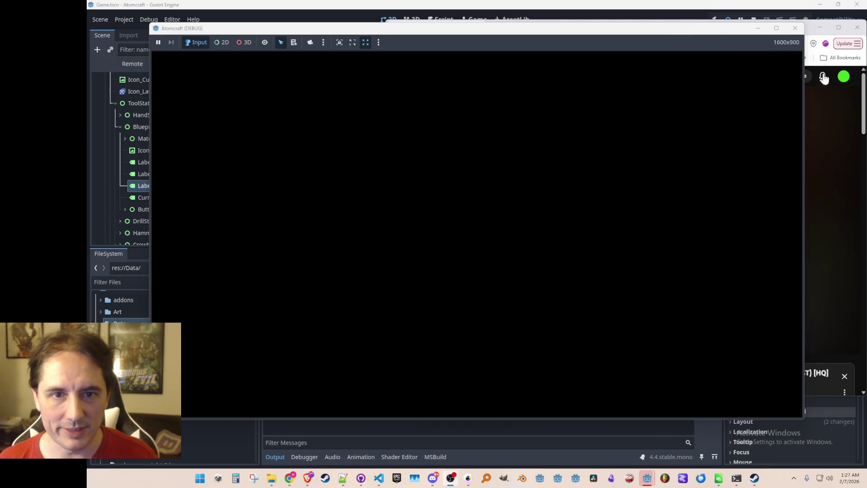
Step: Start Single Player, pick a player profile and load the Distant Planet world
{"action": "left_click", "coordinate": [863, 136]}
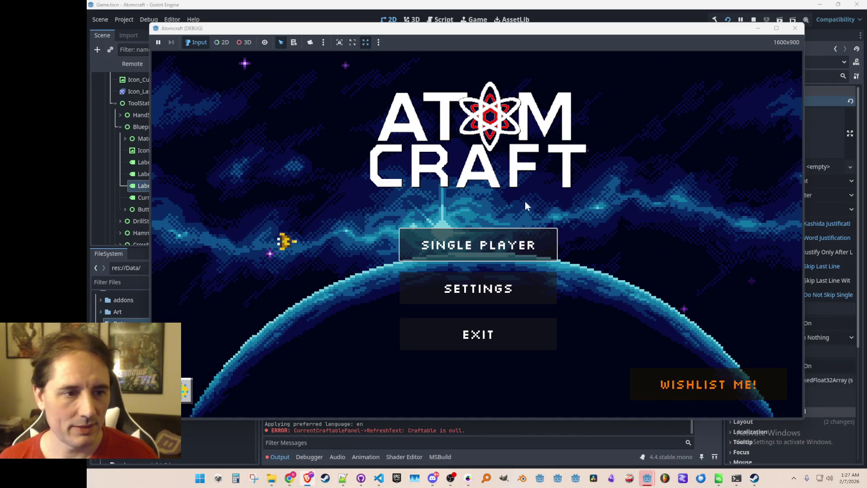
{"action": "left_click", "coordinate": [520, 246]}
{"action": "scroll", "coordinate": [510, 253], "scroll_direction": "down", "scroll_amount": 3}
{"action": "left_click", "coordinate": [488, 261]}
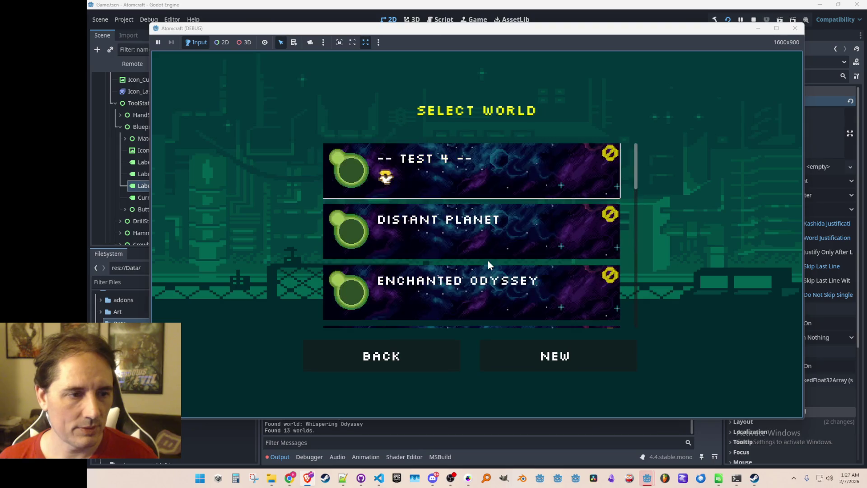
{"action": "left_click", "coordinate": [487, 233]}
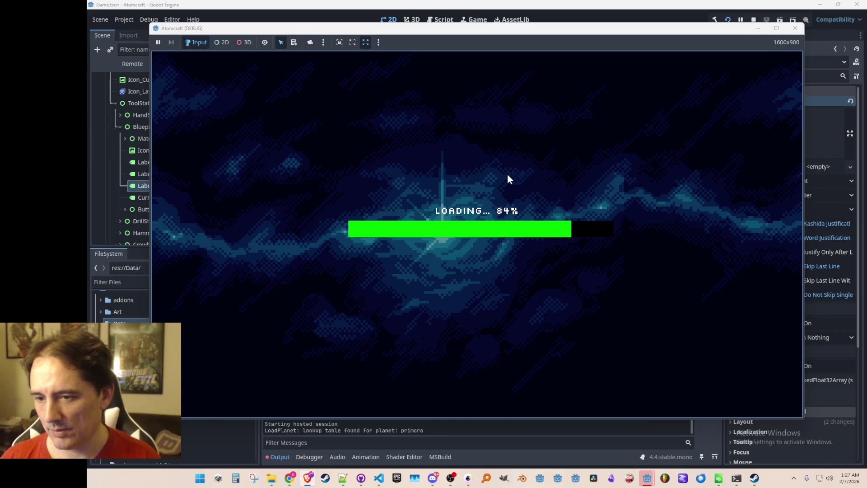
{"action": "key", "text": "space"}
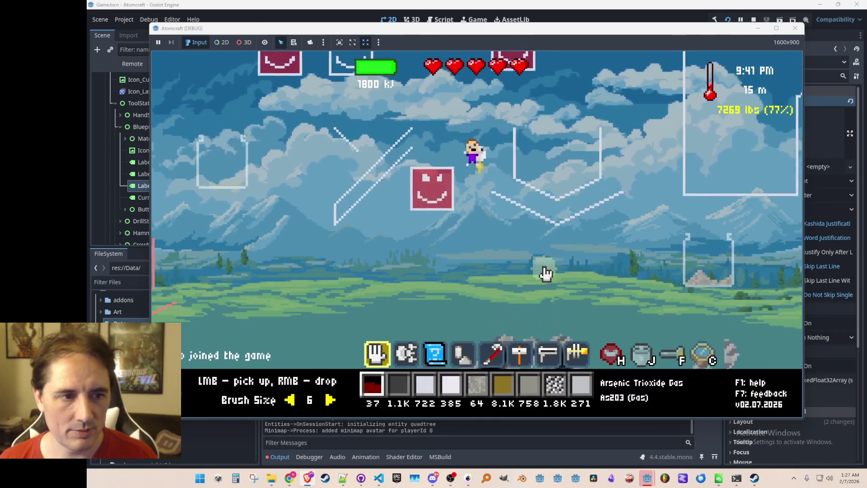
Step: Fly higher on the jetpack and switch the held material to Carbon
{"action": "key", "text": "space"}
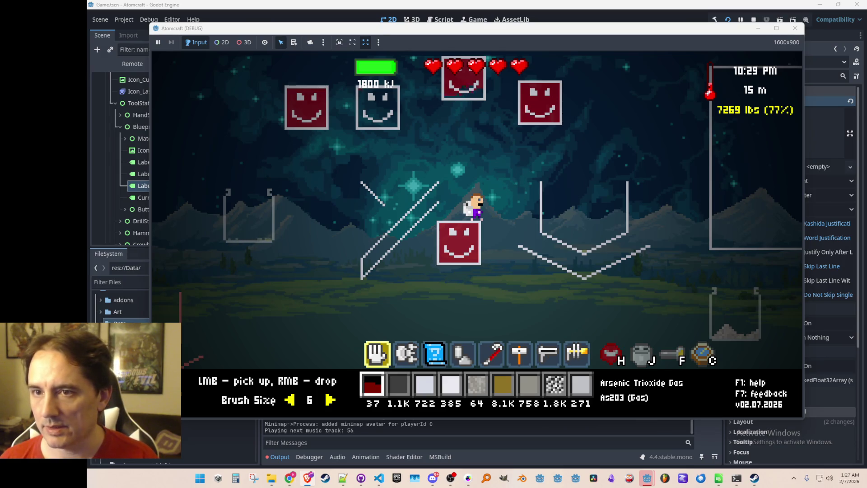
{"action": "key", "text": "alt+Tab"}
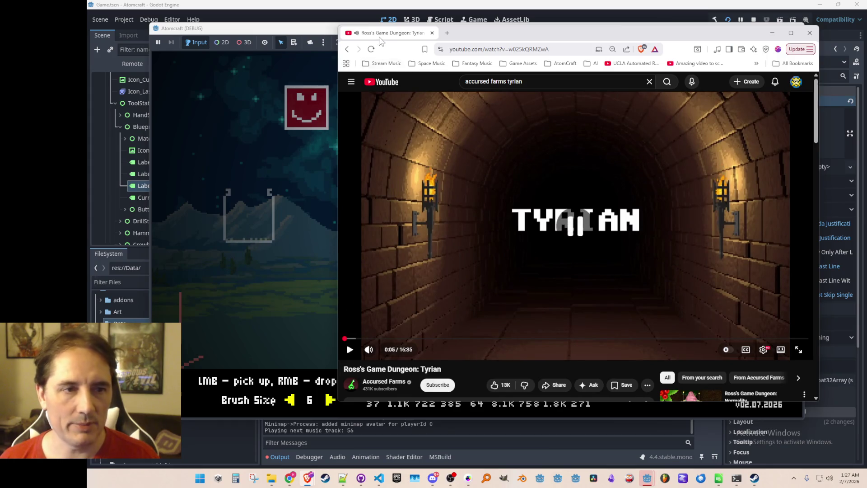
{"action": "key", "text": "super+Down"}
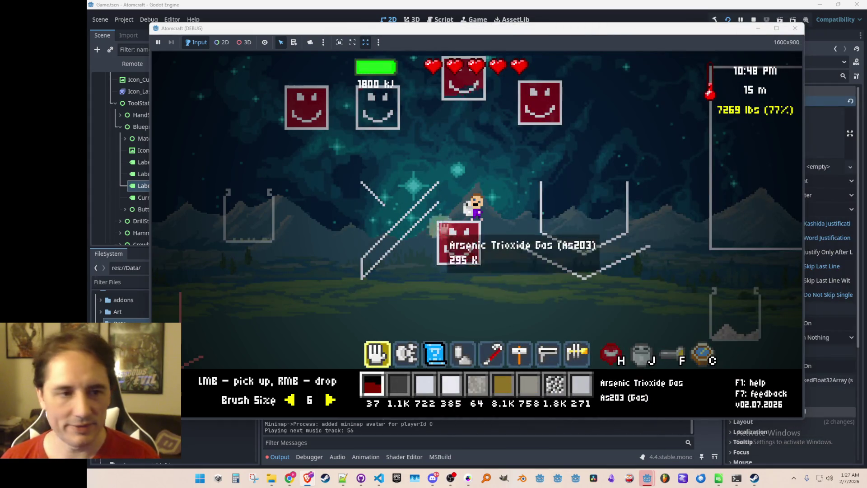
{"action": "key", "text": "2"}
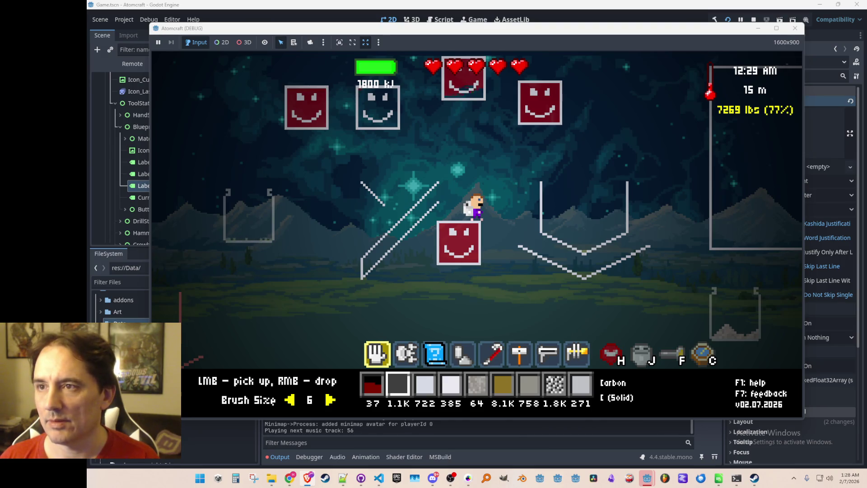
Step: Toggle between the hand and the drill, then stop the running game
{"action": "key", "text": "2"}
{"action": "key", "text": "1"}
{"action": "key", "text": "2"}
{"action": "key", "text": "1"}
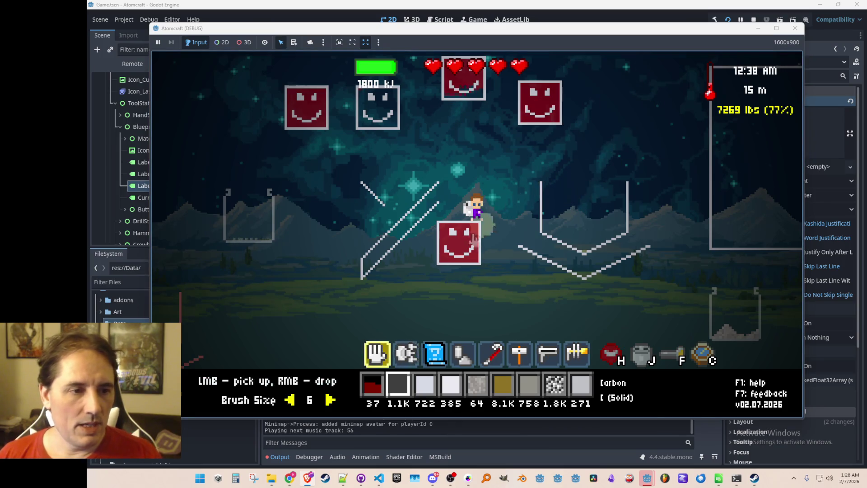
{"action": "key", "text": "2"}
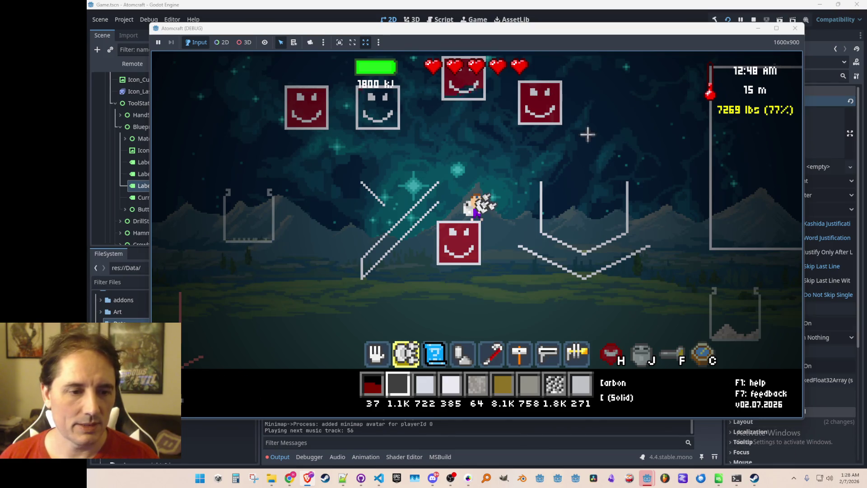
{"action": "left_click", "coordinate": [754, 19]}
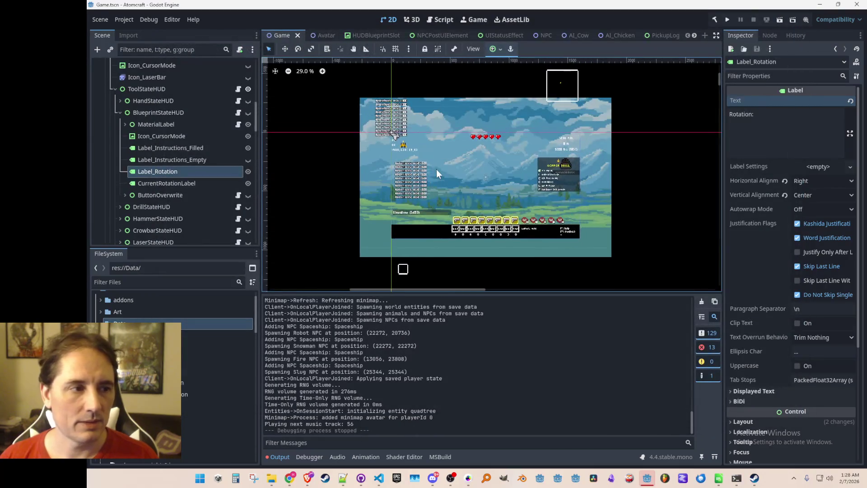
Step: Save the scene and navigate File Explorer up to the app_userdata folder
{"action": "key", "text": "ctrl+s"}
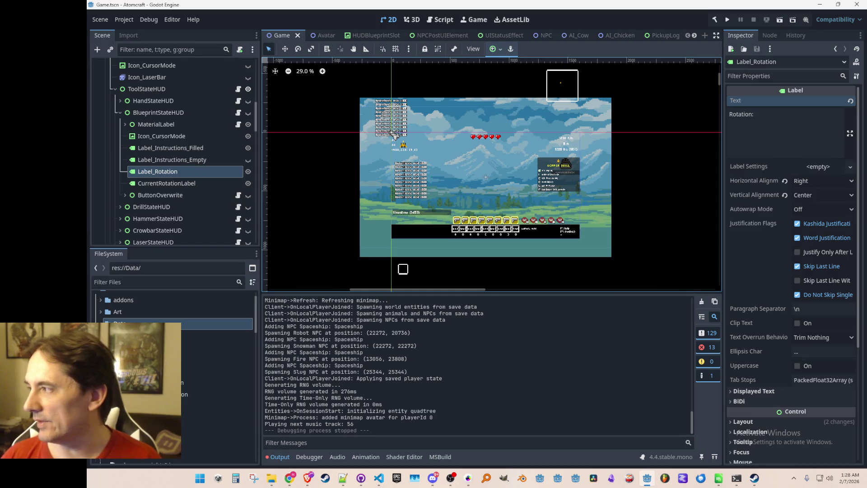
{"action": "left_click", "coordinate": [718, 478]}
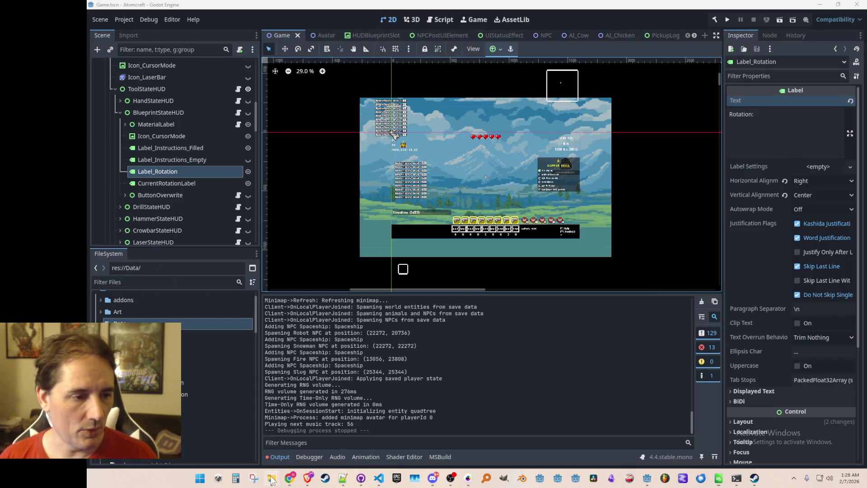
{"action": "mouse_move", "coordinate": [271, 478]}
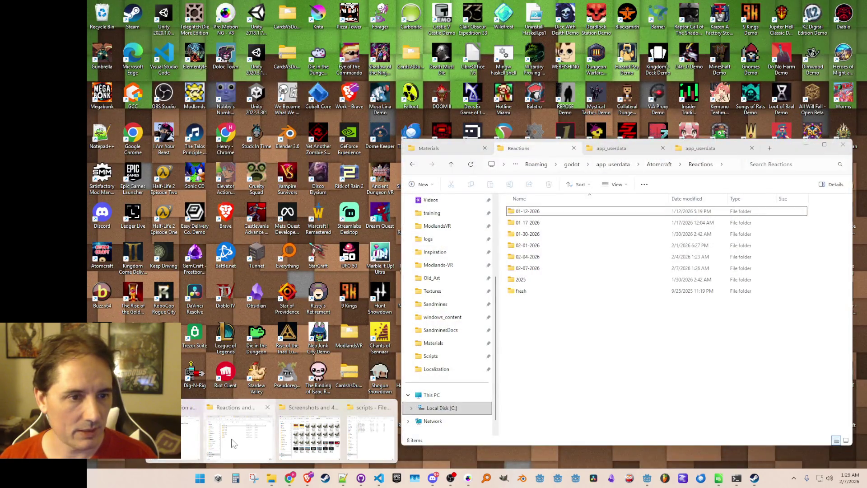
{"action": "left_click", "coordinate": [233, 443]}
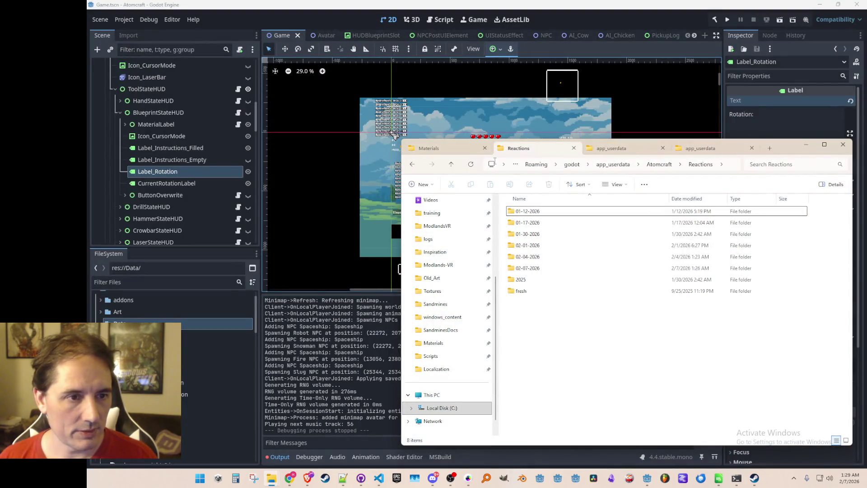
{"action": "left_click", "coordinate": [429, 149]}
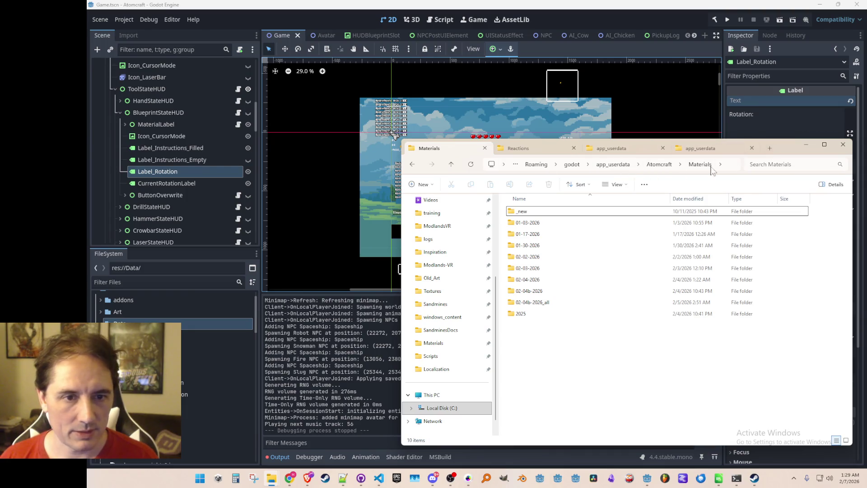
{"action": "left_click", "coordinate": [660, 165]}
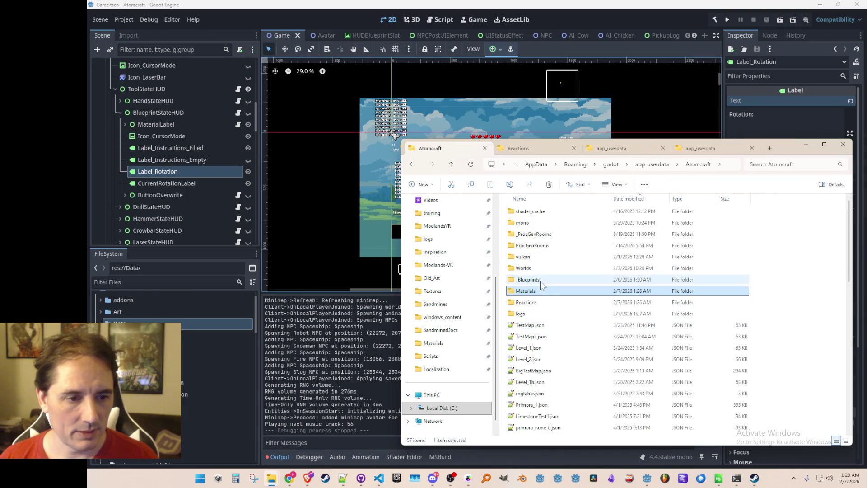
{"action": "left_click", "coordinate": [663, 169]}
Step: Rename the Atomcraft folder to _Atomcraft and relaunch the game from Godot
{"action": "key", "text": "F2"}
{"action": "key", "text": "Home"}
{"action": "type", "text": "_"}
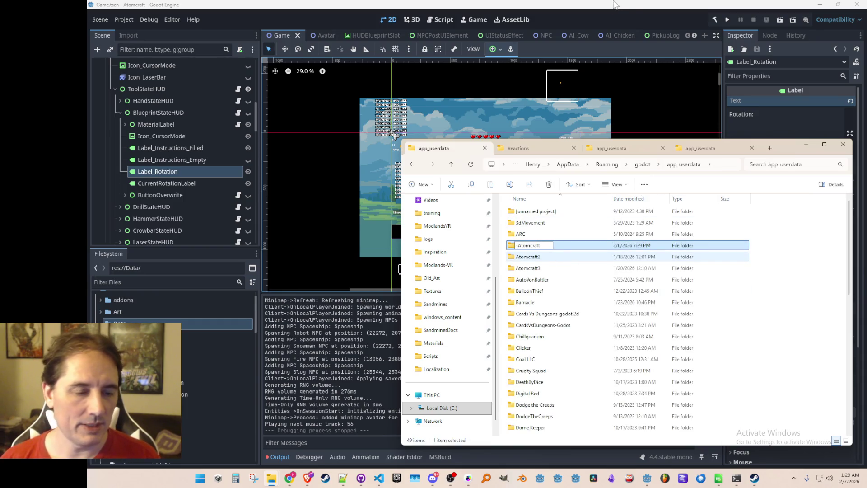
{"action": "key", "text": "Return"}
{"action": "left_click", "coordinate": [654, 23]}
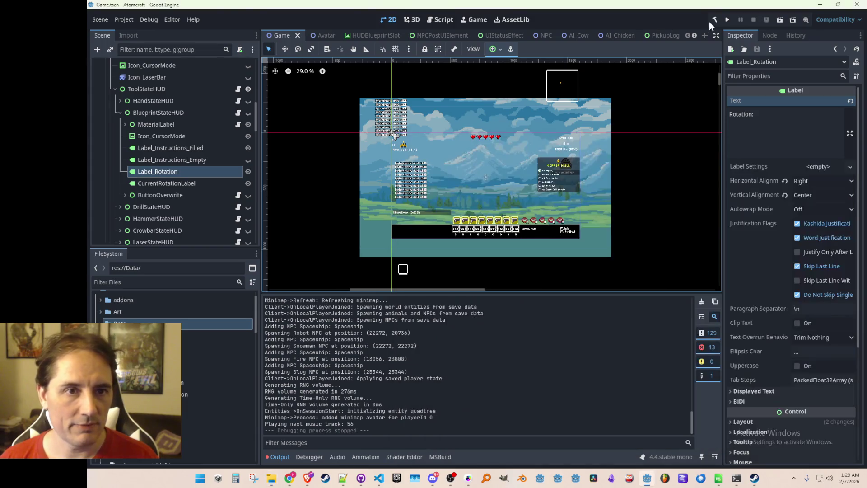
{"action": "left_click", "coordinate": [727, 20]}
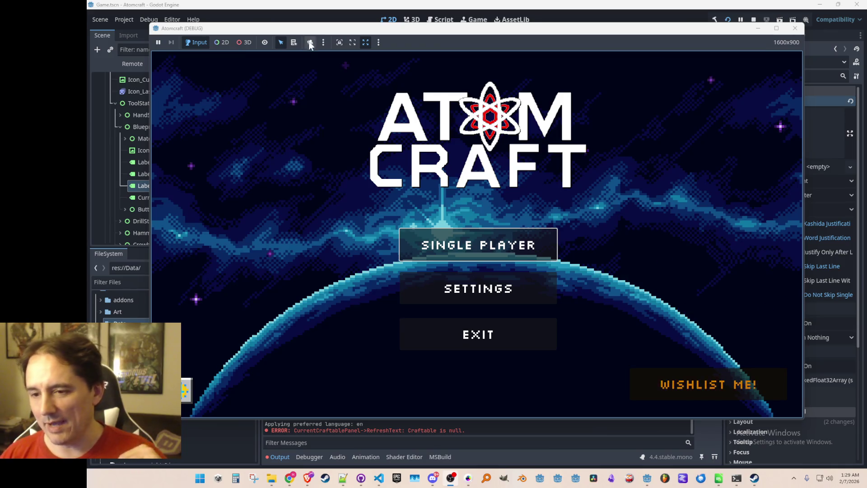
Step: Choose Single Player, create a new player and the Radiant Wasteland world, then load it
{"action": "left_click", "coordinate": [478, 245]}
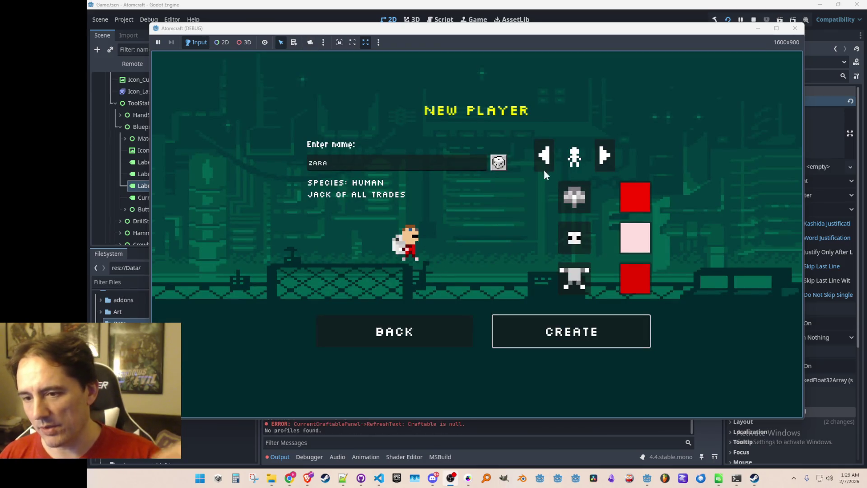
{"action": "left_click", "coordinate": [515, 334]}
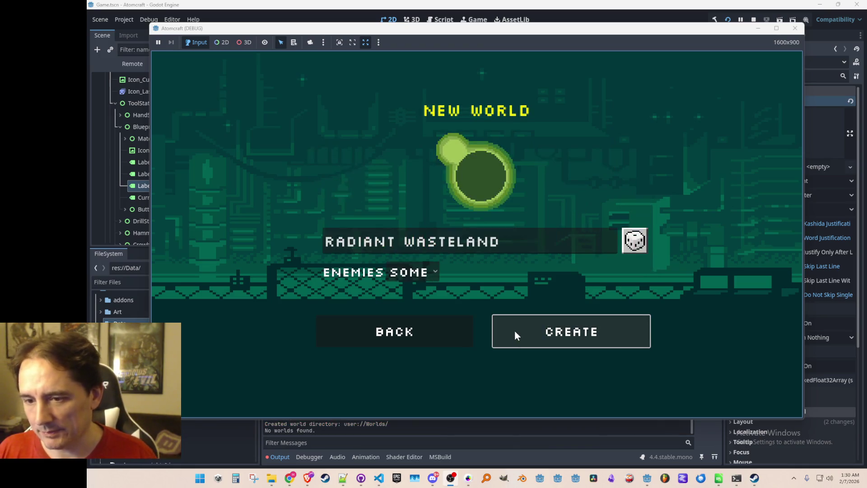
{"action": "left_click", "coordinate": [535, 336]}
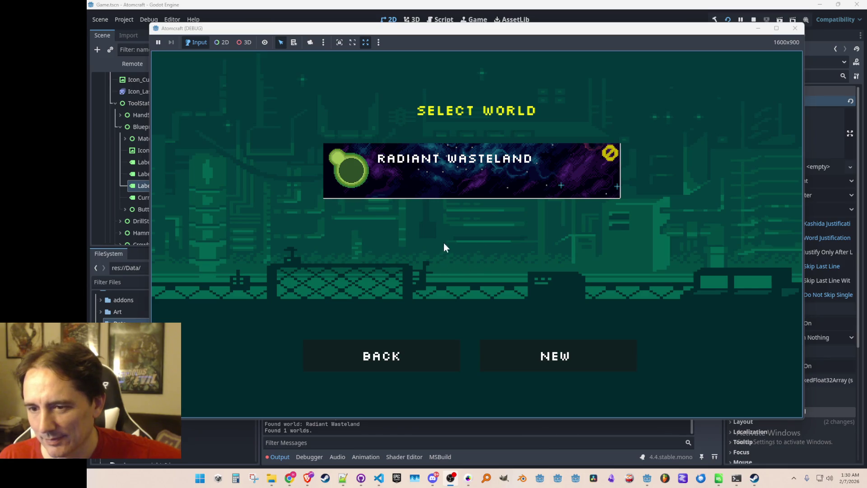
{"action": "left_click", "coordinate": [414, 192]}
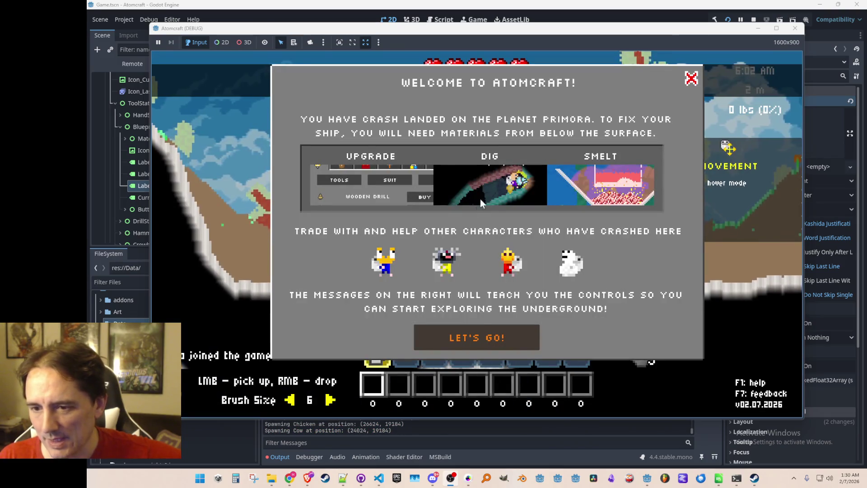
Step: Dismiss the welcome message and move the character around with WASD
{"action": "left_click", "coordinate": [480, 334]}
{"action": "key", "text": "w"}
{"action": "key", "text": "a"}
{"action": "key", "text": "s"}
{"action": "key", "text": "d"}
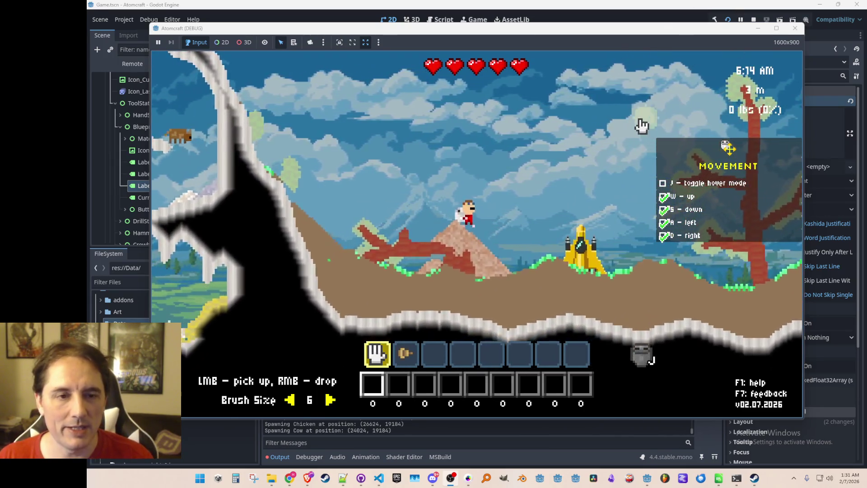
Step: Turn off Show Tutorials in the Gameplay settings, apply, and resume play
{"action": "key", "text": "Escape"}
{"action": "left_click", "coordinate": [478, 296]}
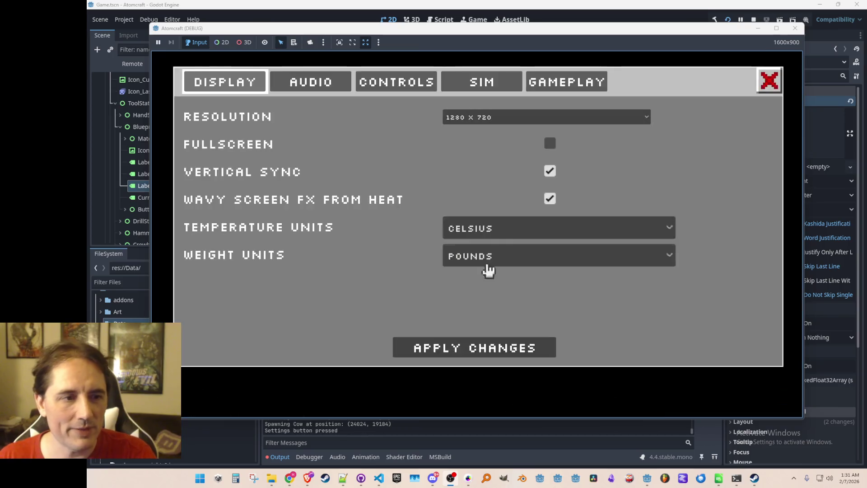
{"action": "left_click", "coordinate": [548, 85]}
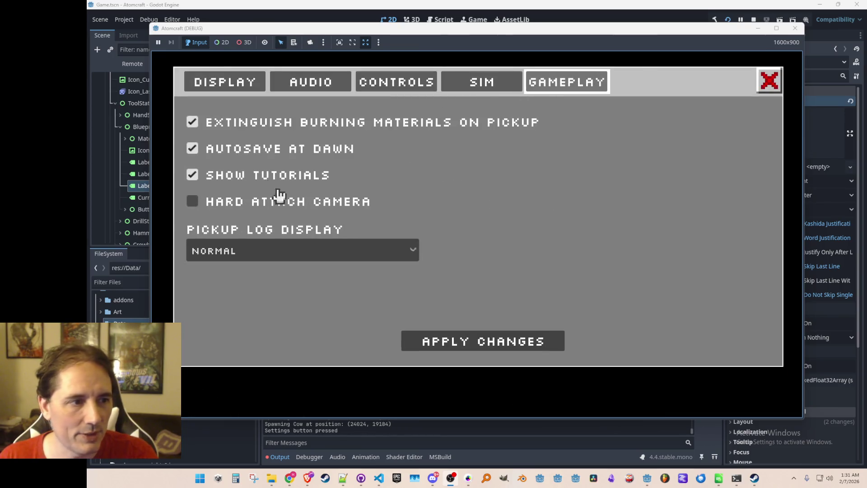
{"action": "left_click", "coordinate": [195, 177]}
{"action": "left_click", "coordinate": [469, 349]}
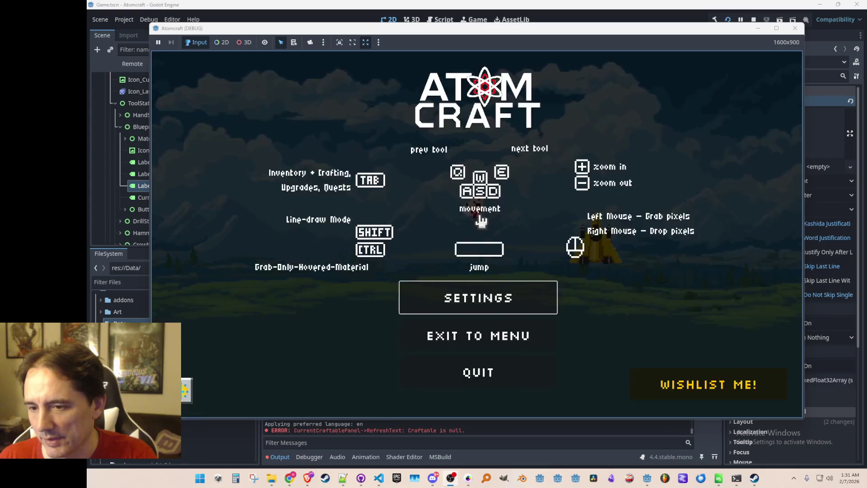
{"action": "key", "text": "Escape"}
Step: Dig up the wood mound, check the Wood in inventory, browse the tool shop, and stop the game
{"action": "left_click_drag", "start_coordinate": [474, 225], "coordinate": [488, 247]}
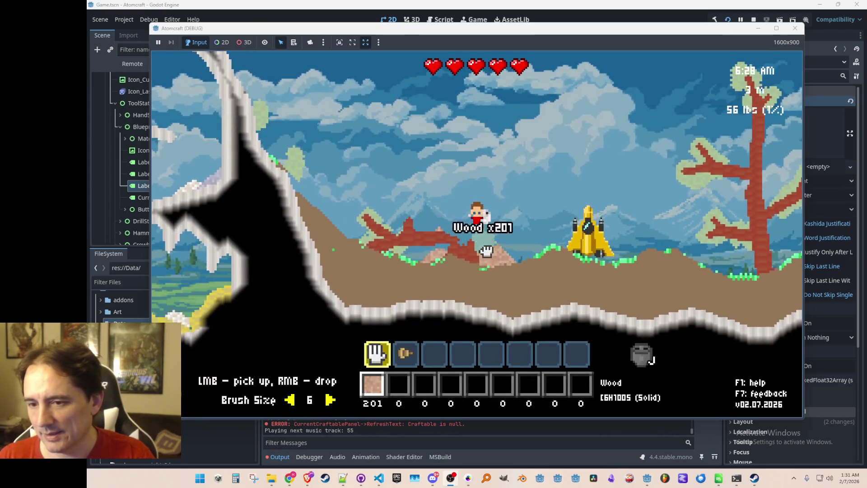
{"action": "key", "text": "2"}
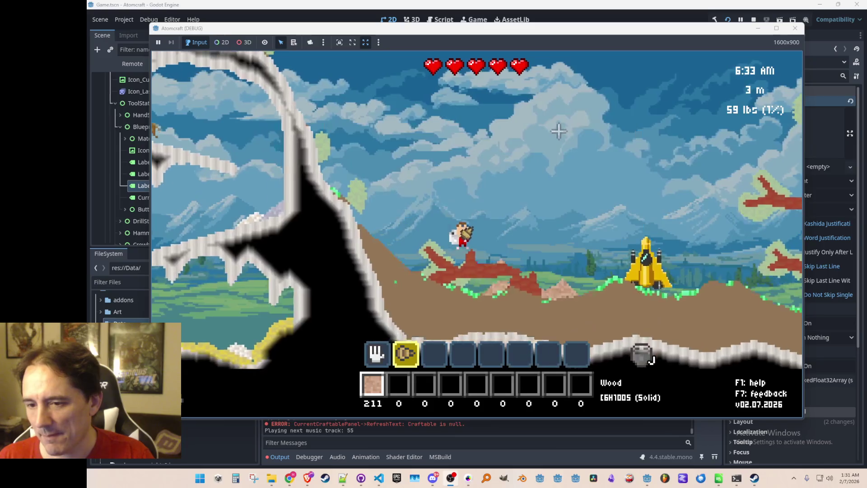
{"action": "key", "text": "i"}
{"action": "key", "text": "c"}
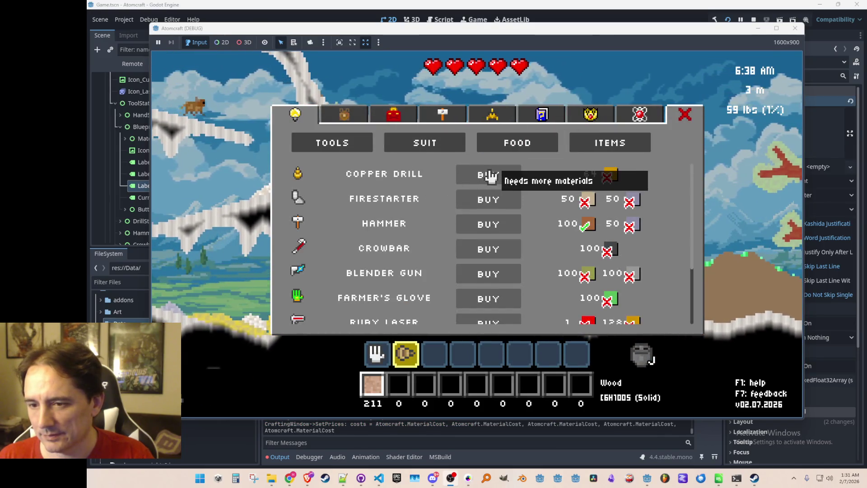
{"action": "key", "text": "c"}
{"action": "key", "text": "c"}
{"action": "mouse_move", "coordinate": [392, 208]}
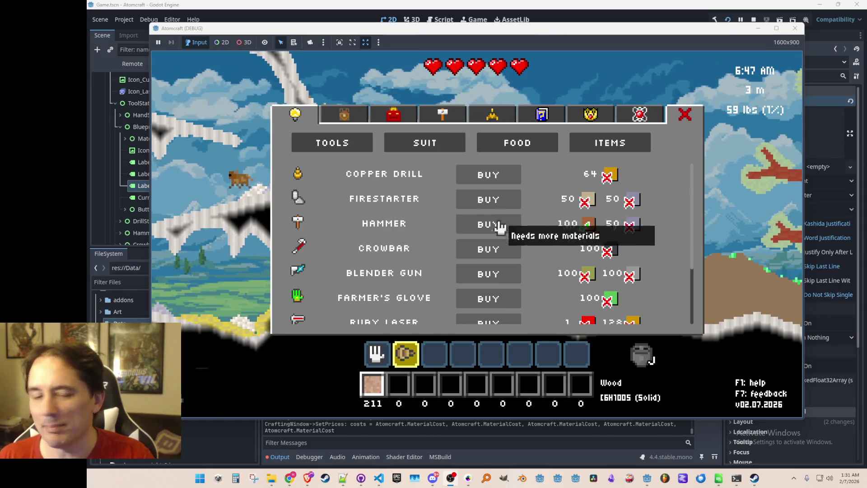
{"action": "left_click", "coordinate": [753, 19]}
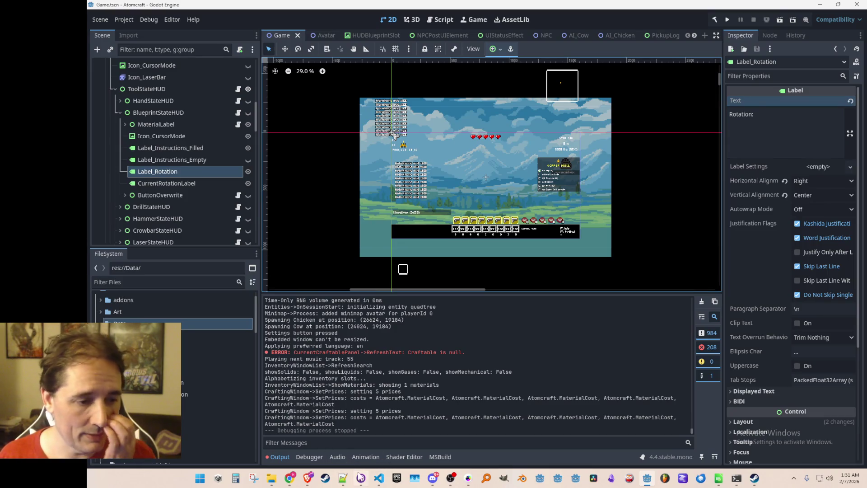
Step: Delete the new Atomcraft folder in app_userdata, leaving _Atomcraft intact
{"action": "mouse_move", "coordinate": [272, 477]}
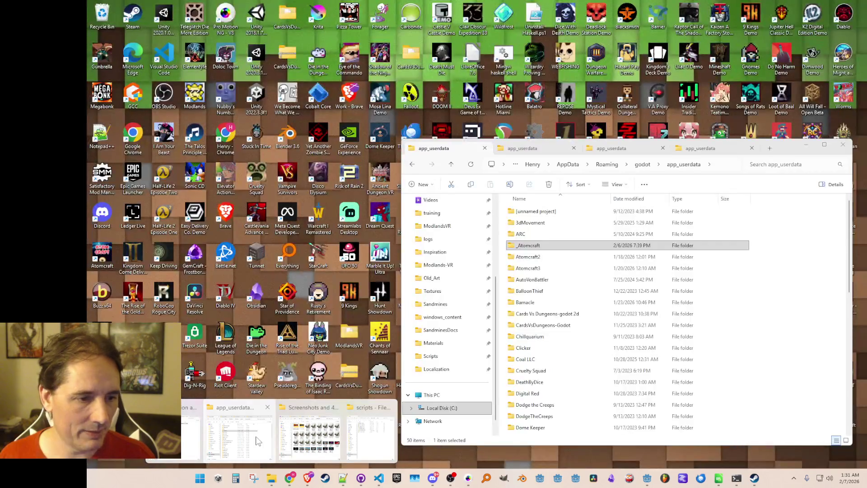
{"action": "left_click", "coordinate": [240, 439]}
{"action": "left_click", "coordinate": [540, 258]}
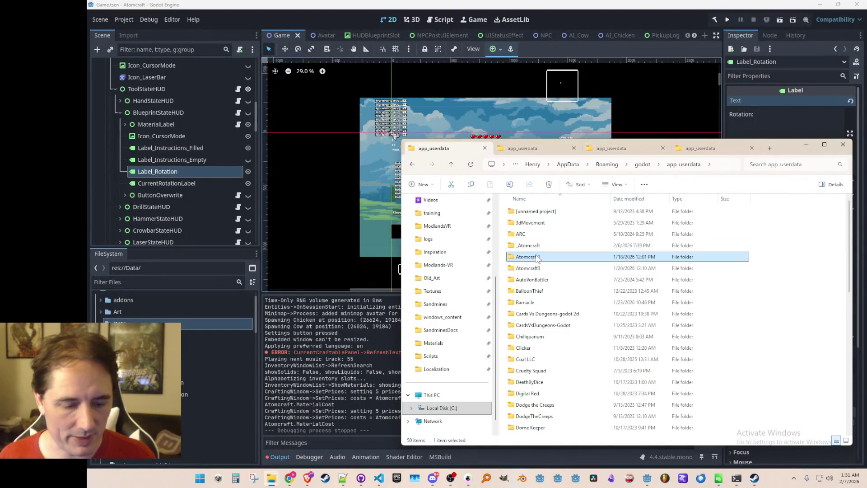
{"action": "left_click", "coordinate": [545, 257]}
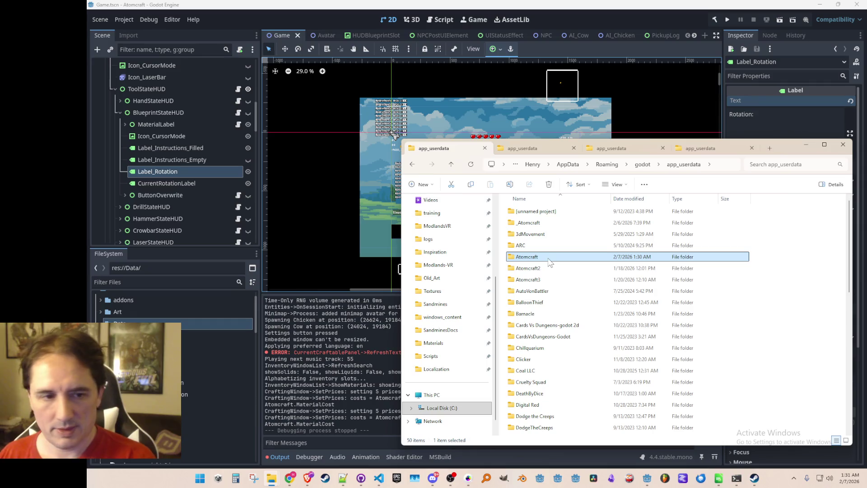
{"action": "key", "text": "Delete"}
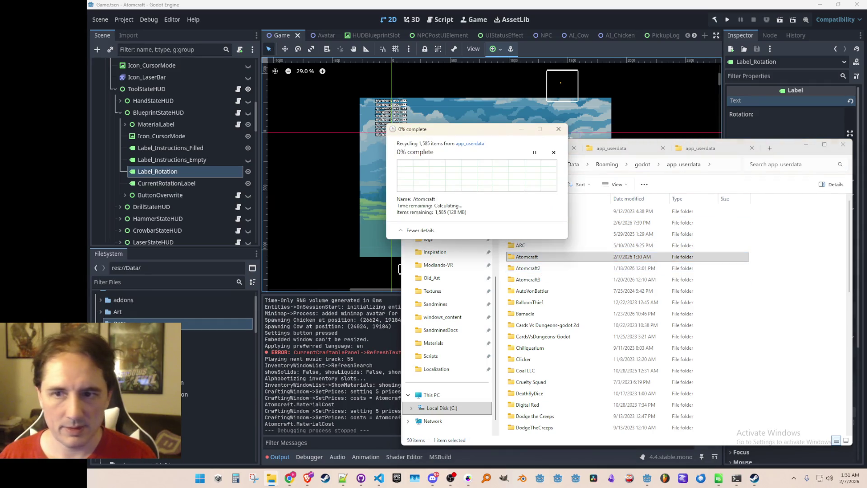